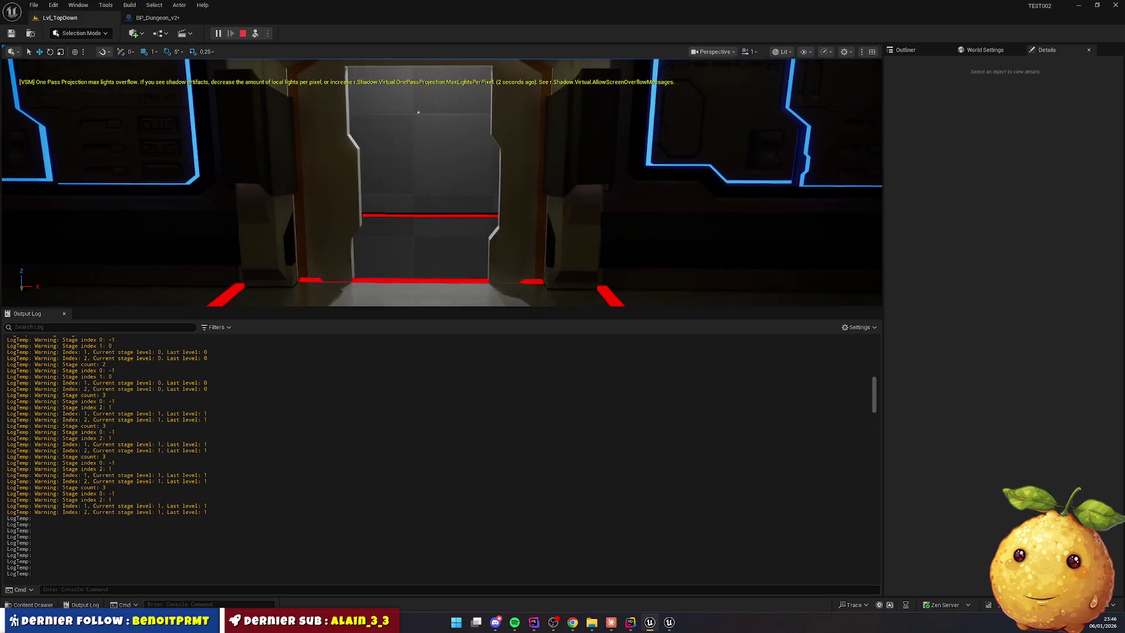
# End the play test and switch to the PlaceStairwellDoors code in DungeonLayoutService.cpp
pyautogui.press('Escape')
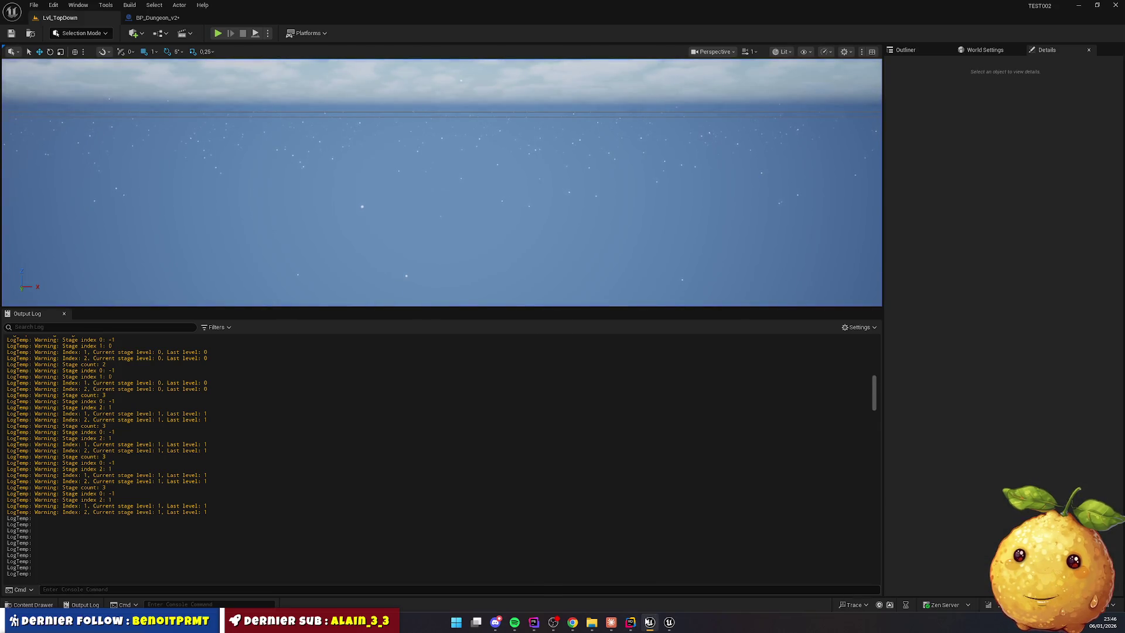
pyautogui.hotkey('alt', 'Tab')
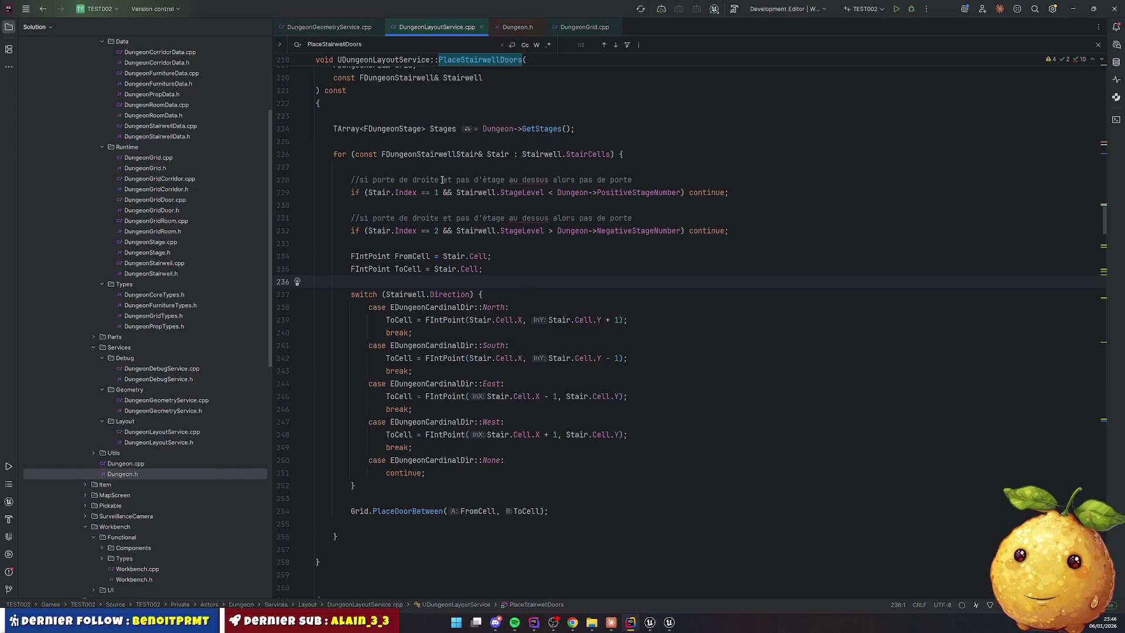
# Review the stair index 1 door condition on line 229, then return to Unreal's Lvl_TopDown level
pyautogui.click(421, 192)
pyautogui.click(650, 621)
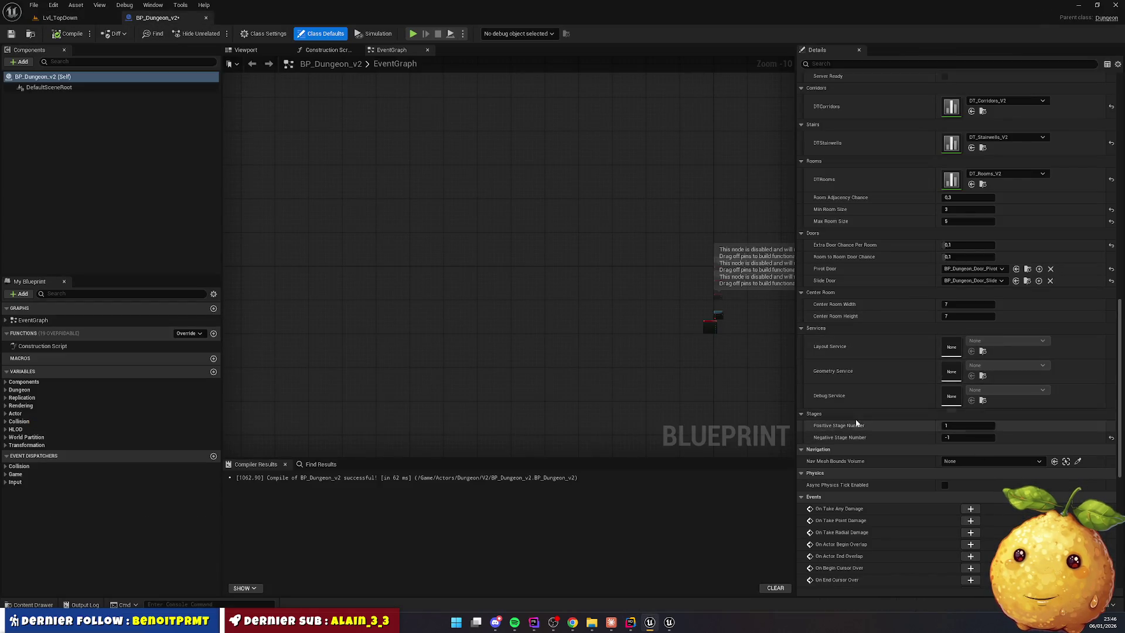
pyautogui.hotkey('alt', 'Tab')
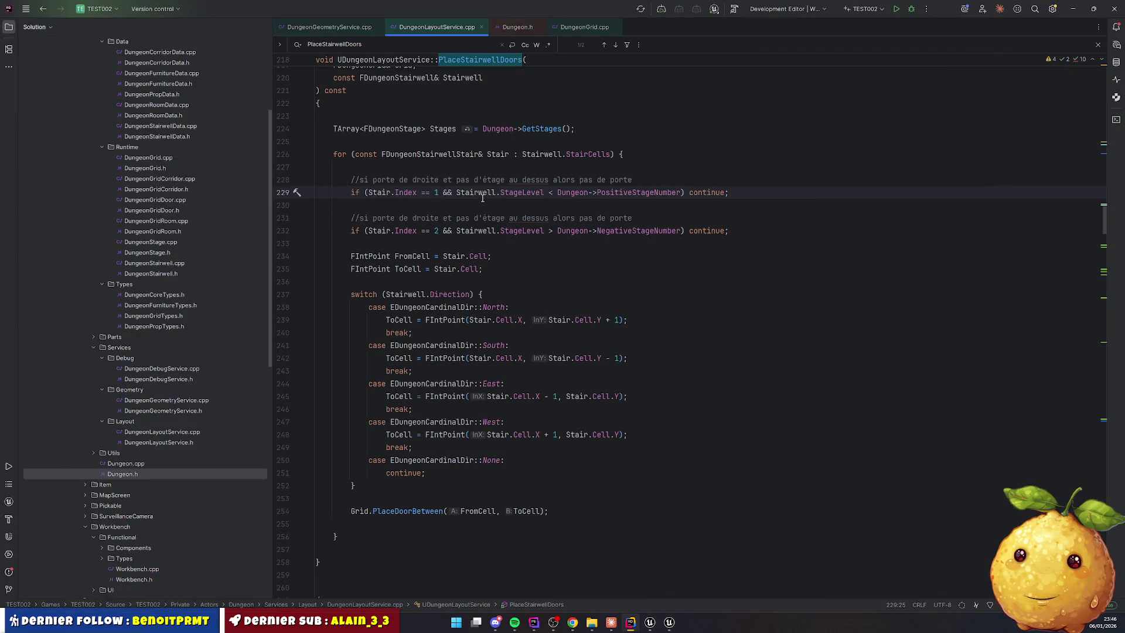
pyautogui.moveTo(443, 193)
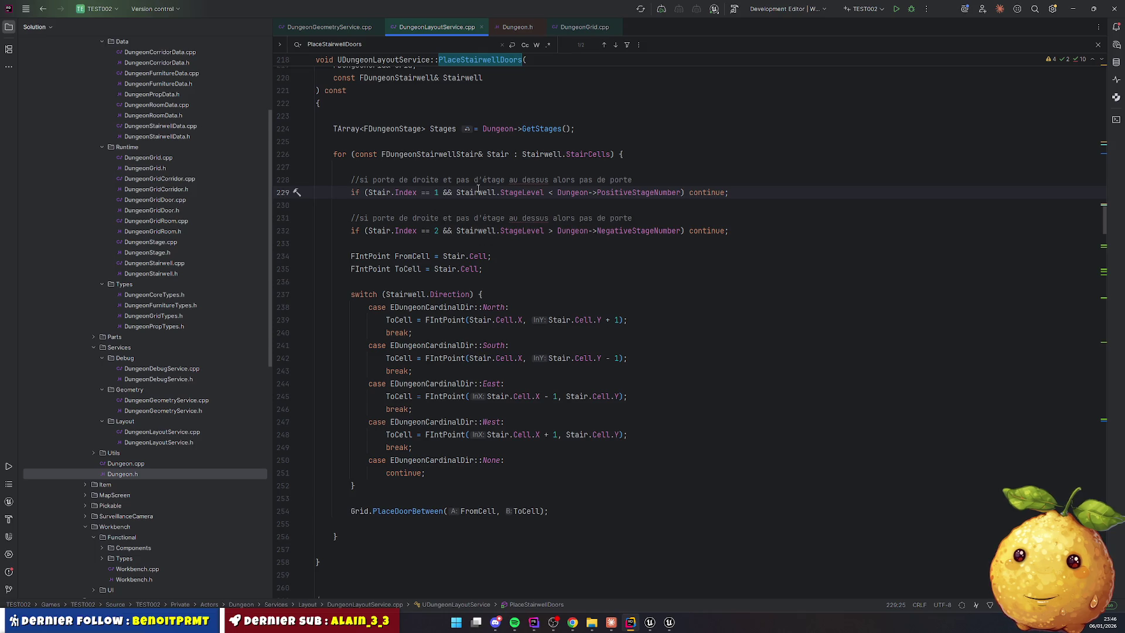
pyautogui.hotkey('alt', 'Tab')
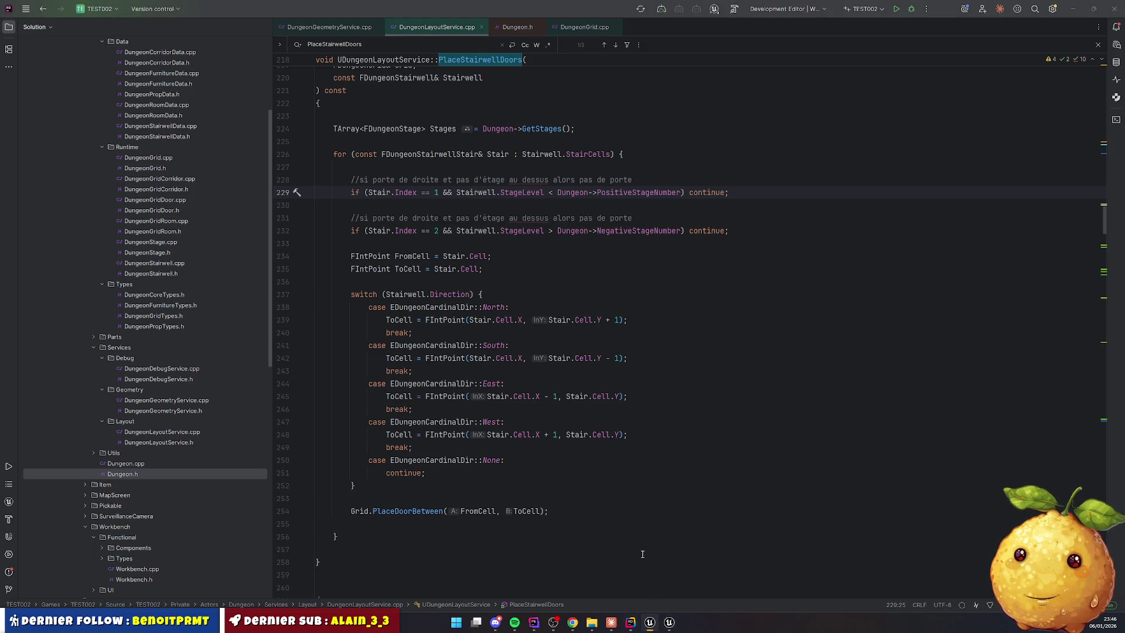
pyautogui.click(60, 18)
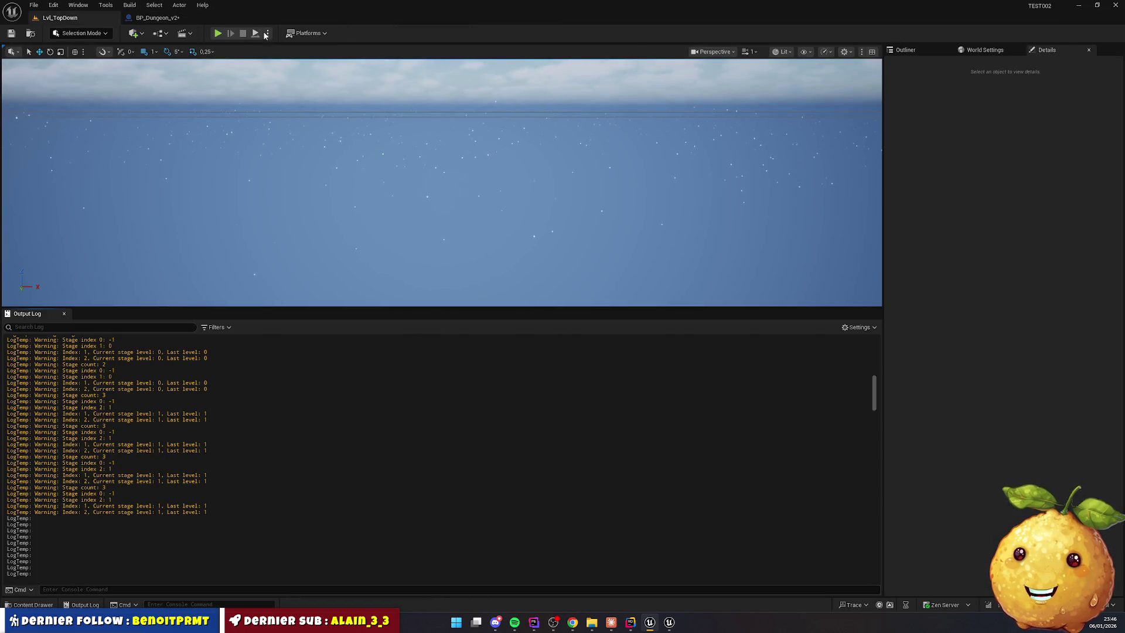
pyautogui.hotkey('alt', 'p')
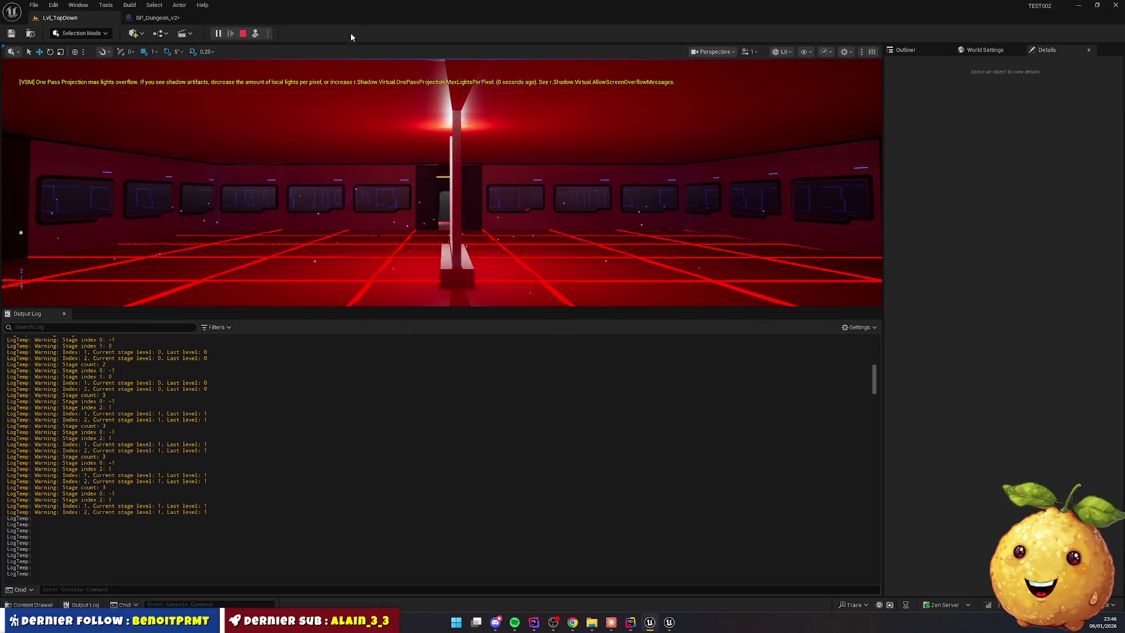
pyautogui.click(241, 33)
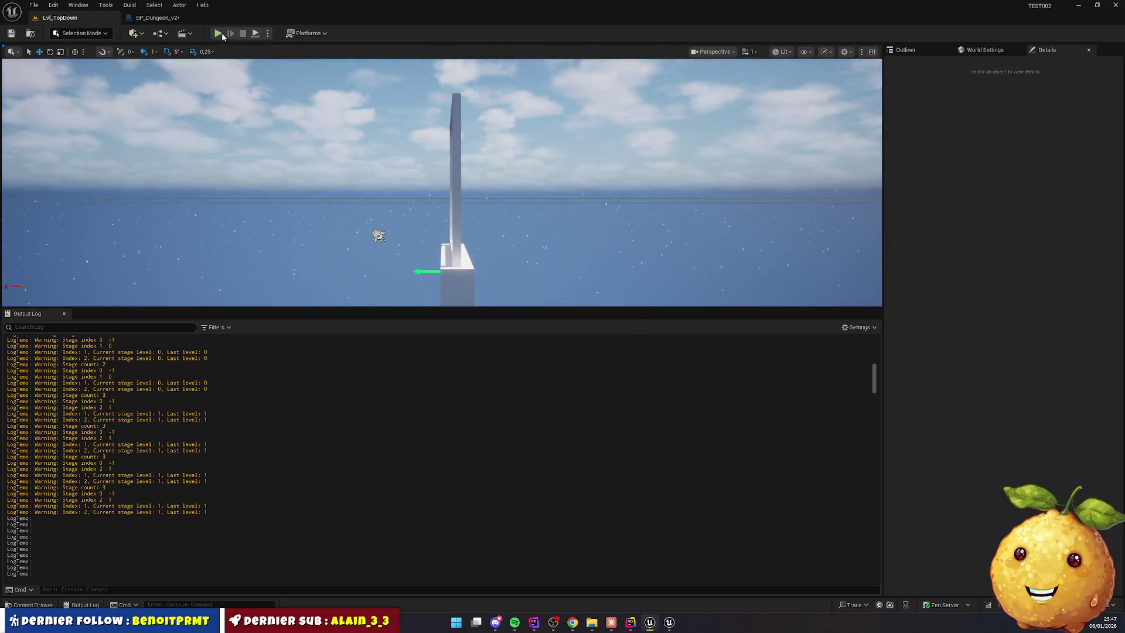
# Play-test the dungeon doors once more, then switch back to the DungeonLayoutService.cpp code in Rider
pyautogui.hotkey('alt', 'p')
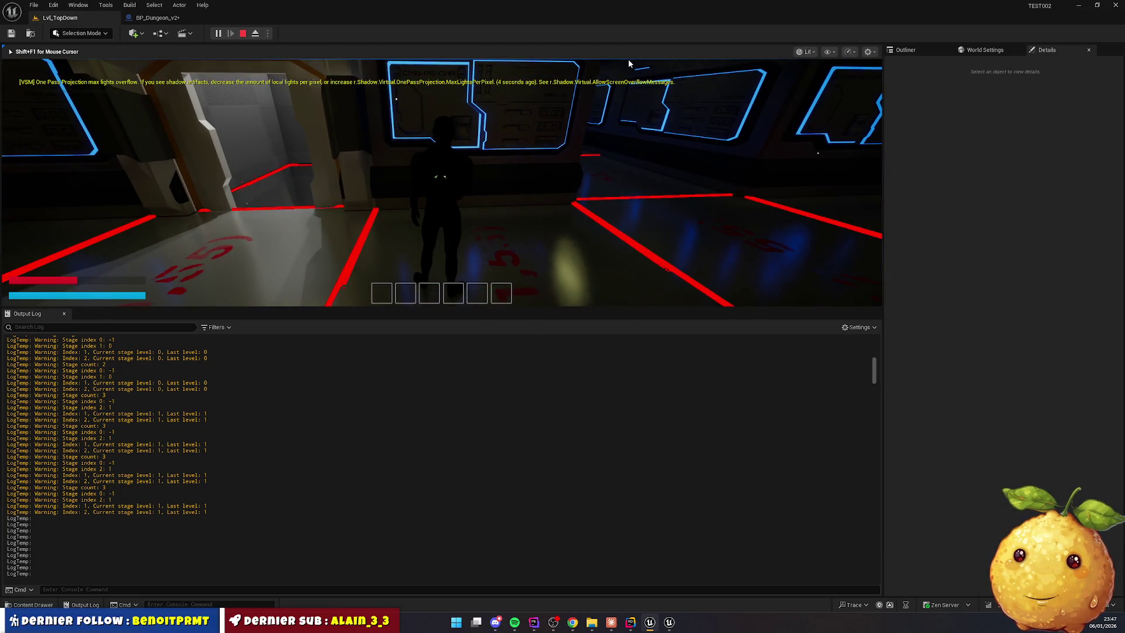
pyautogui.press('Escape')
pyautogui.click(629, 624)
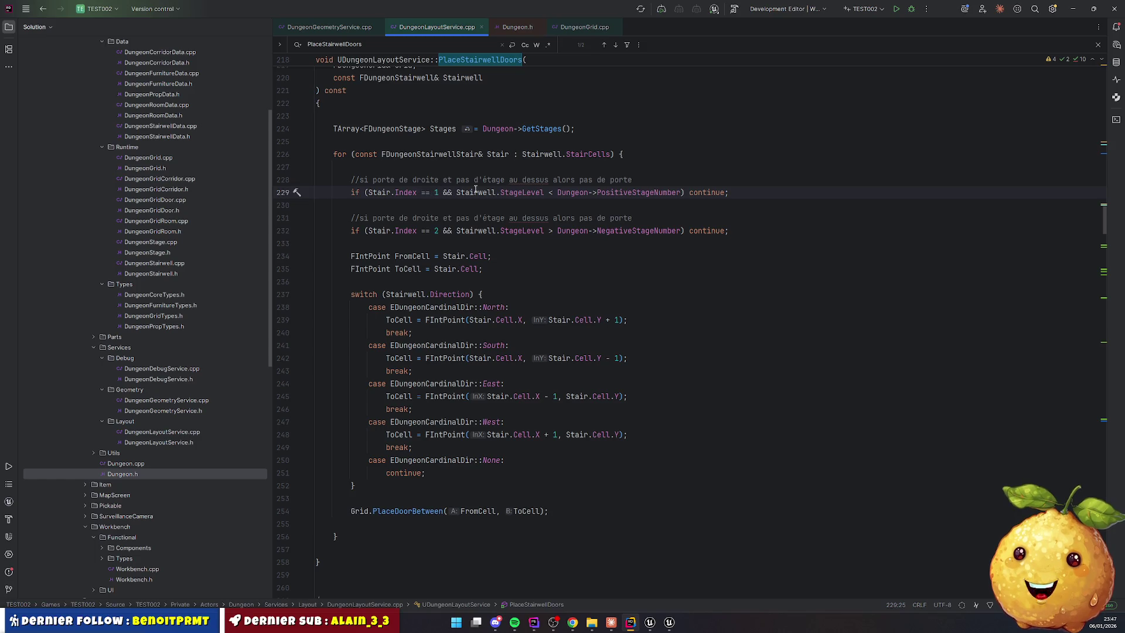
# Replace the old comparisons on lines 229 and 232, making line 232 StageLevel <= NegativeStageNumber
pyautogui.doubleClick(524, 193)
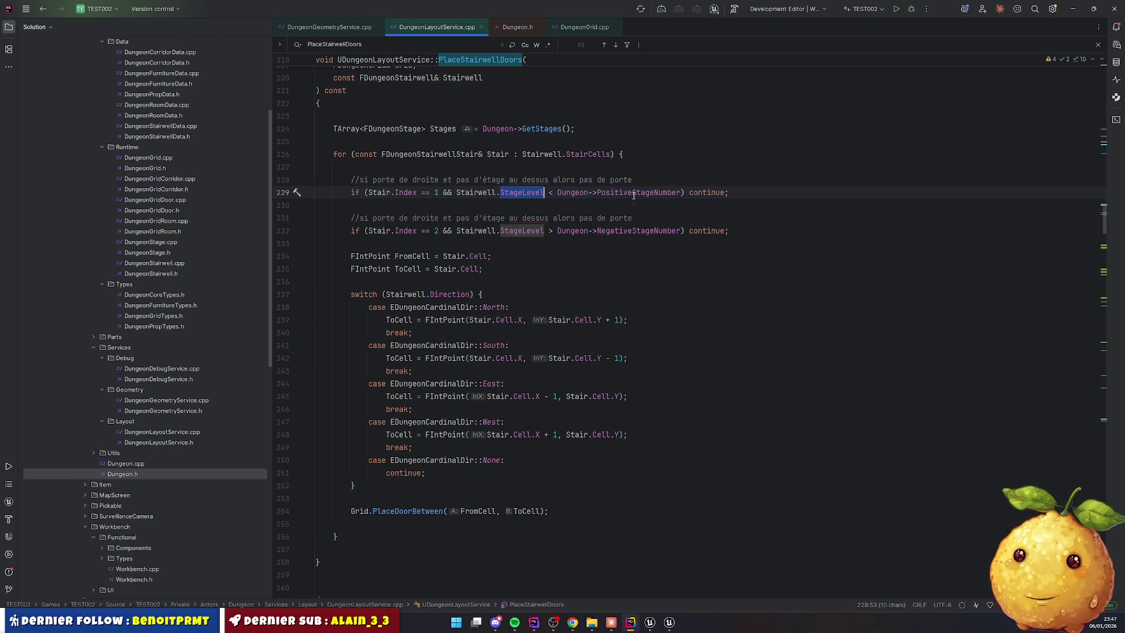
pyautogui.moveTo(634, 195)
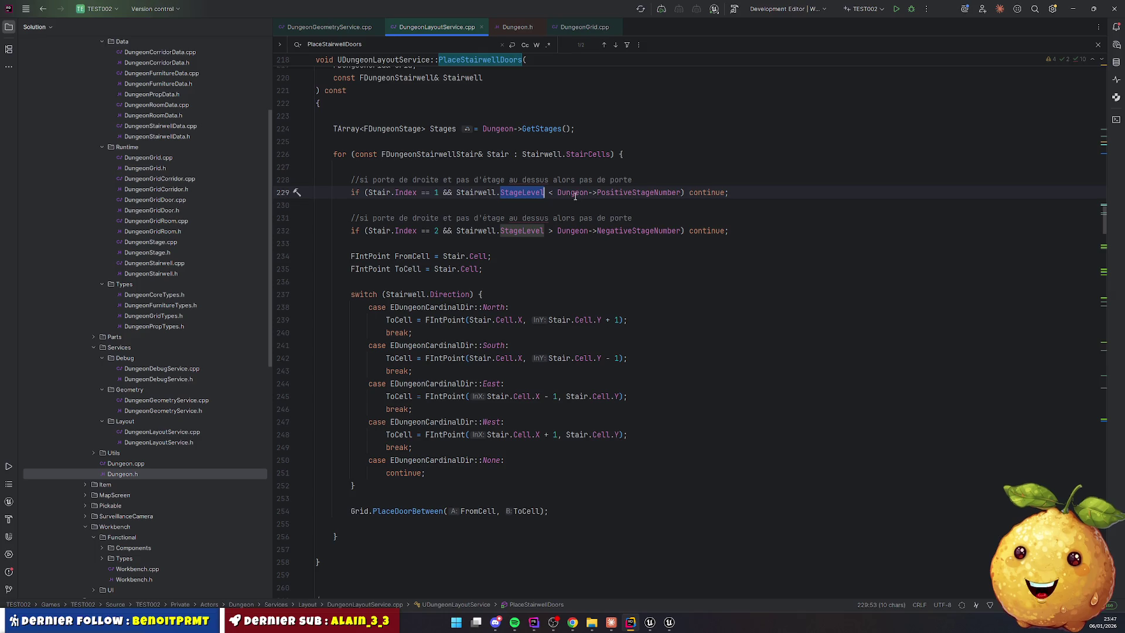
pyautogui.click(553, 194)
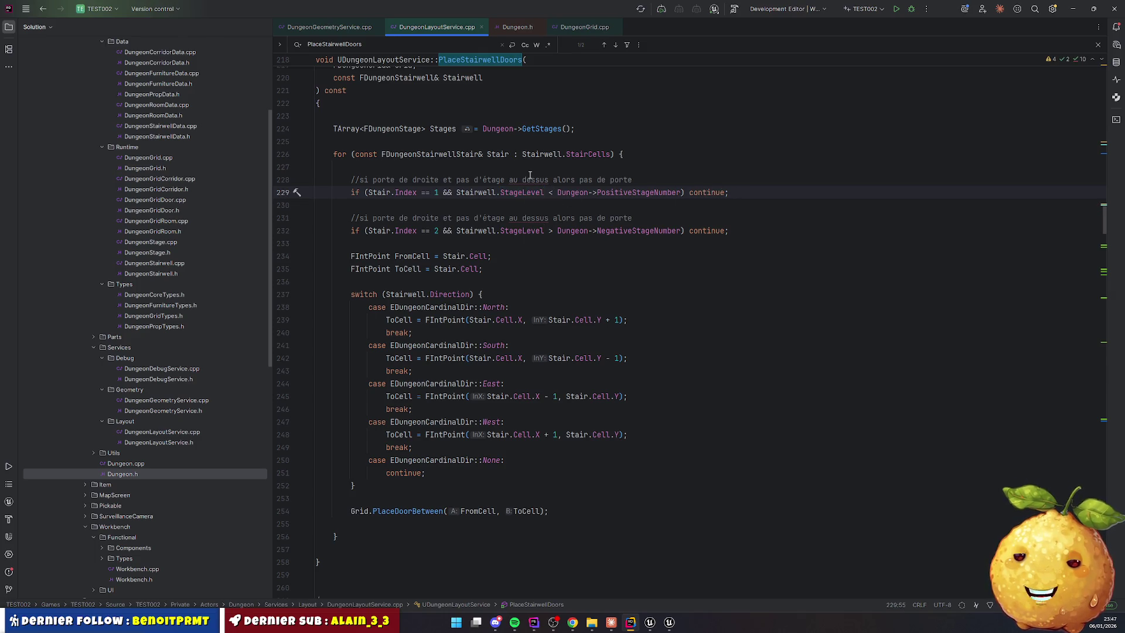
pyautogui.press('Left')
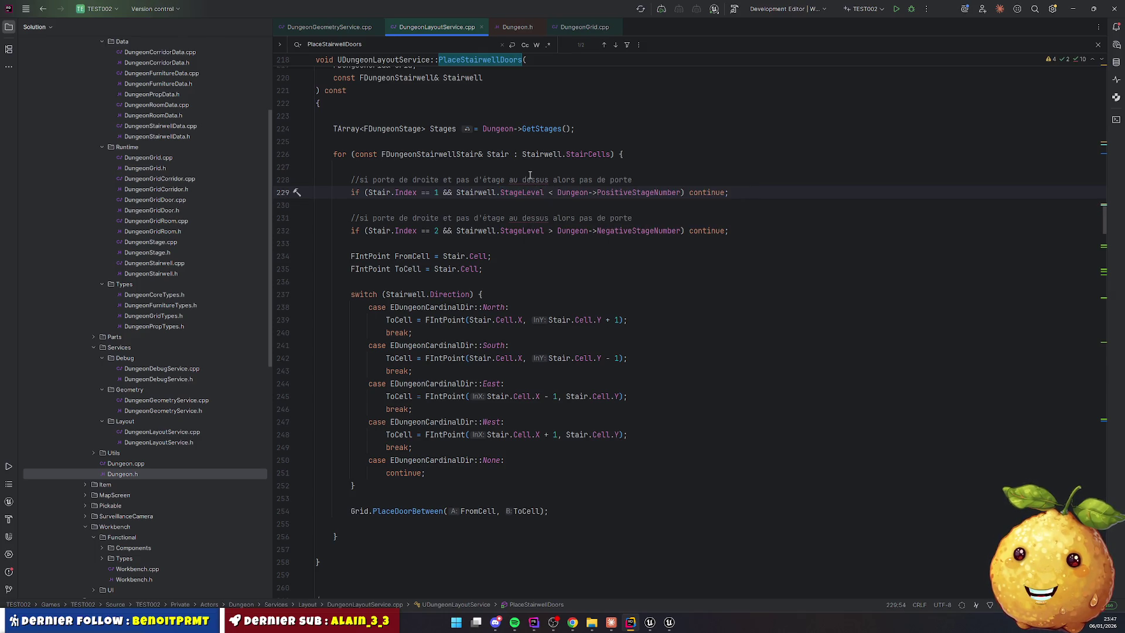
pyautogui.press('Delete')
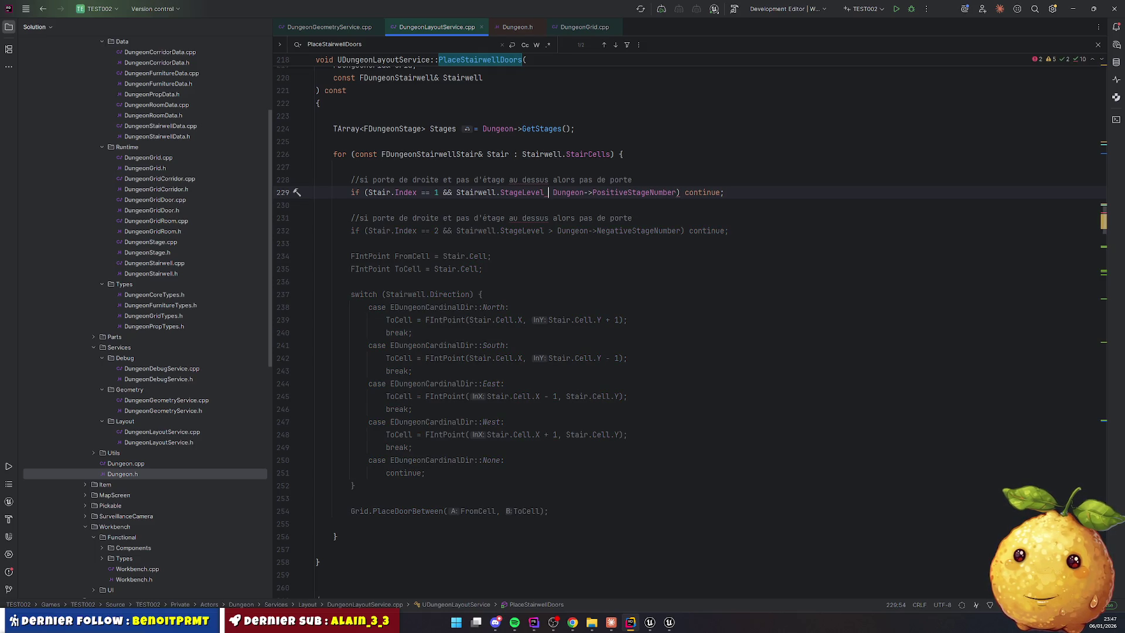
pyautogui.write('==')
pyautogui.press('Down')
pyautogui.press('Down')
pyautogui.press('Down')
pyautogui.press('Delete')
pyautogui.press('Delete')
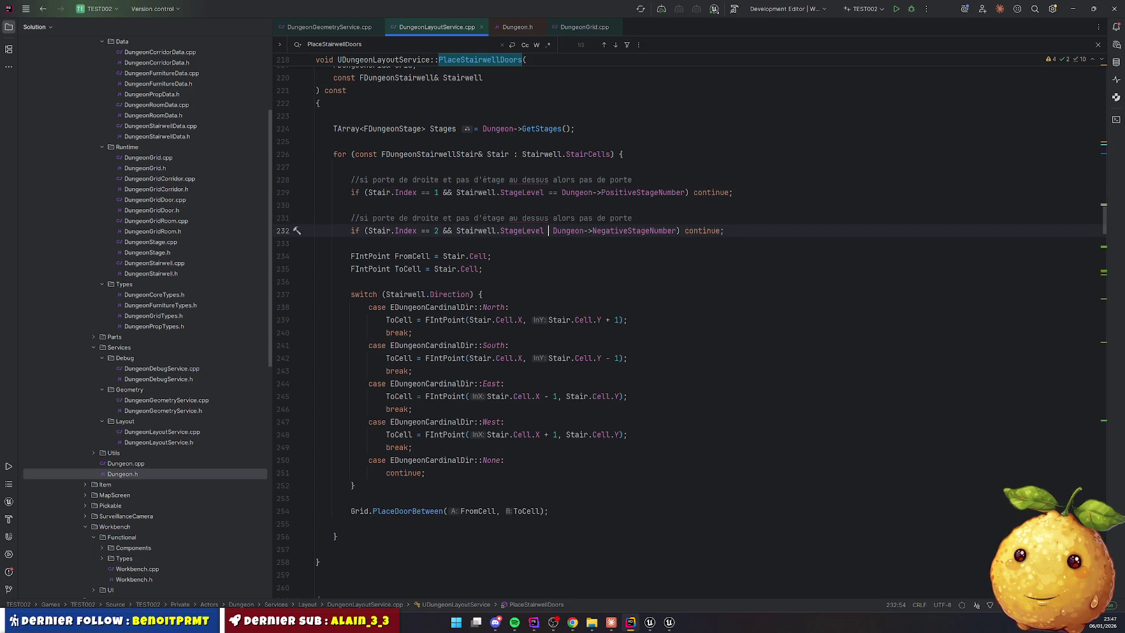
pyautogui.write('==')
pyautogui.press('BackSpace')
pyautogui.press('BackSpace')
pyautogui.write('<=')
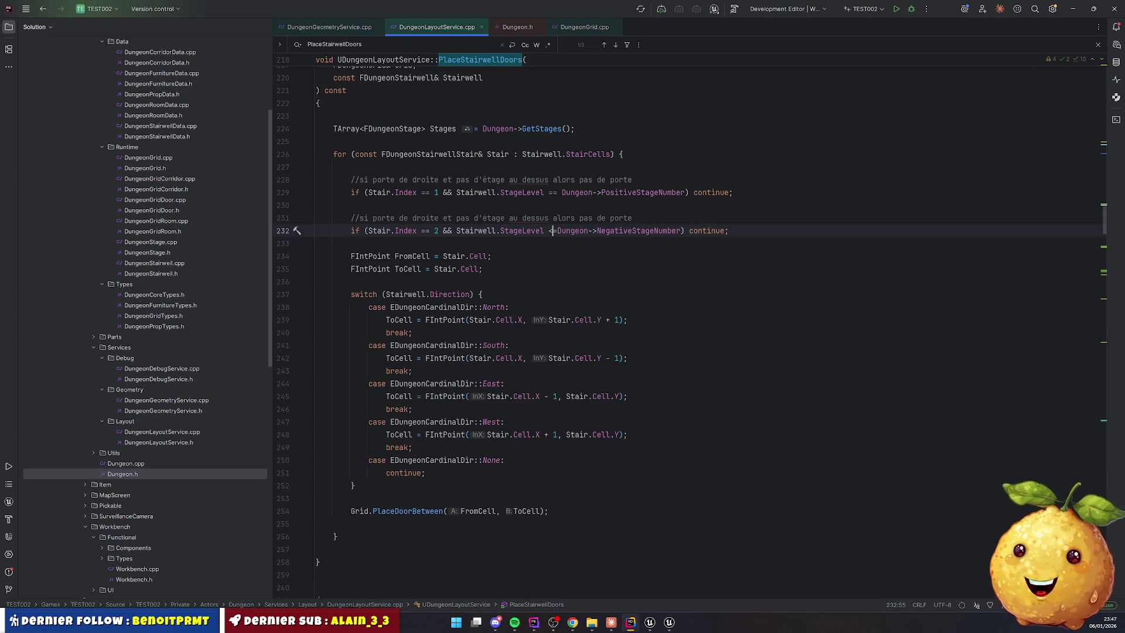
# Finish line 229 as StageLevel >= PositiveStageNumber and live-compile with Ctrl+Alt+F11
pyautogui.press('Up')
pyautogui.press('Up')
pyautogui.press('Up')
pyautogui.press('Left')
pyautogui.press('BackSpace')
pyautogui.write('>')
pyautogui.press('Down')
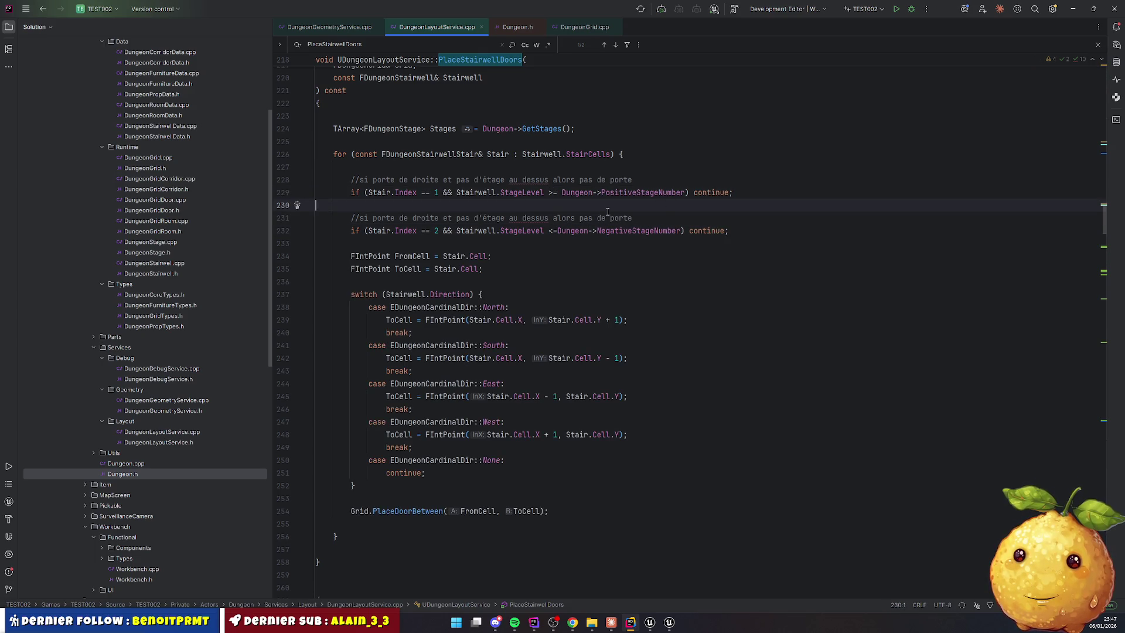
pyautogui.click(660, 219)
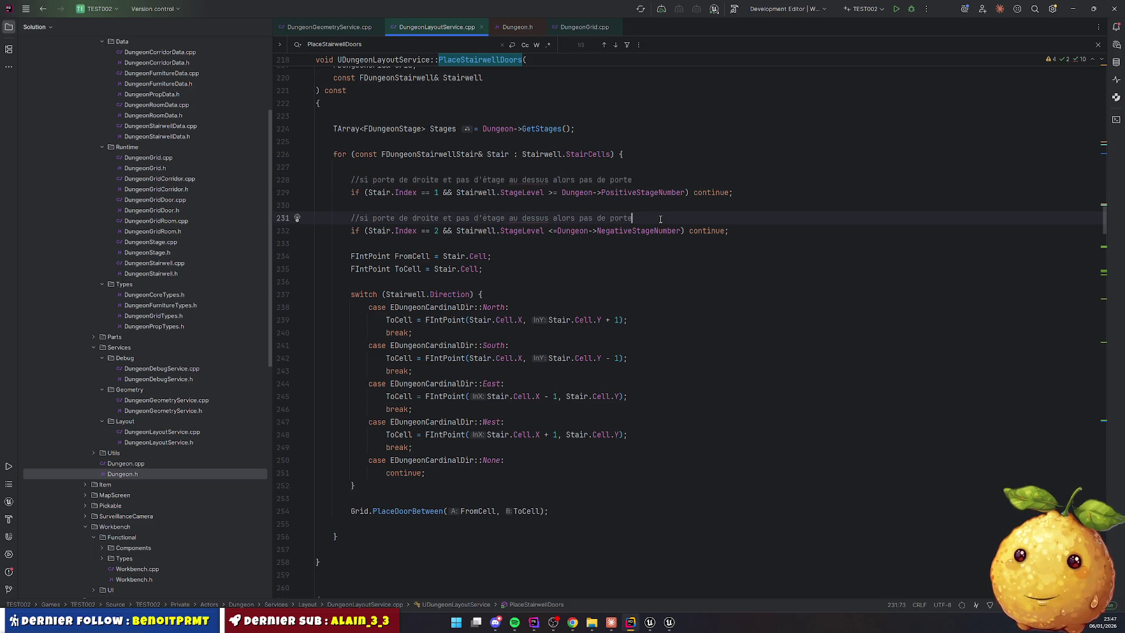
pyautogui.hotkey('ctrl', 'alt', 'F11')
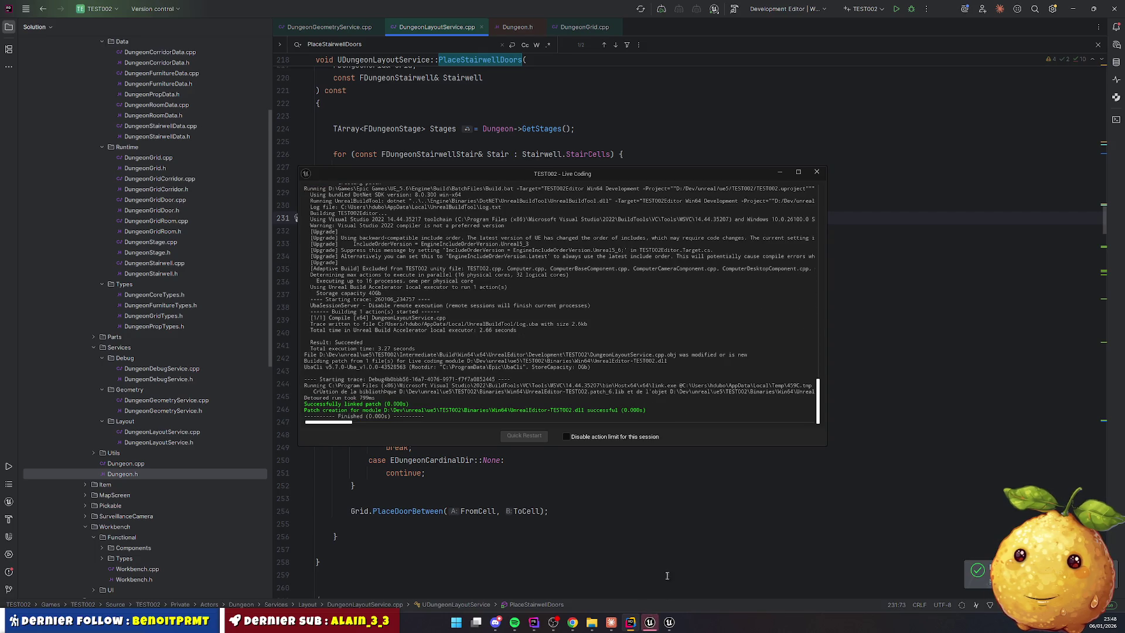
# Play-test the recompiled dungeon three times, dragging the Output Log splitter down to enlarge the viewport
pyautogui.click(656, 624)
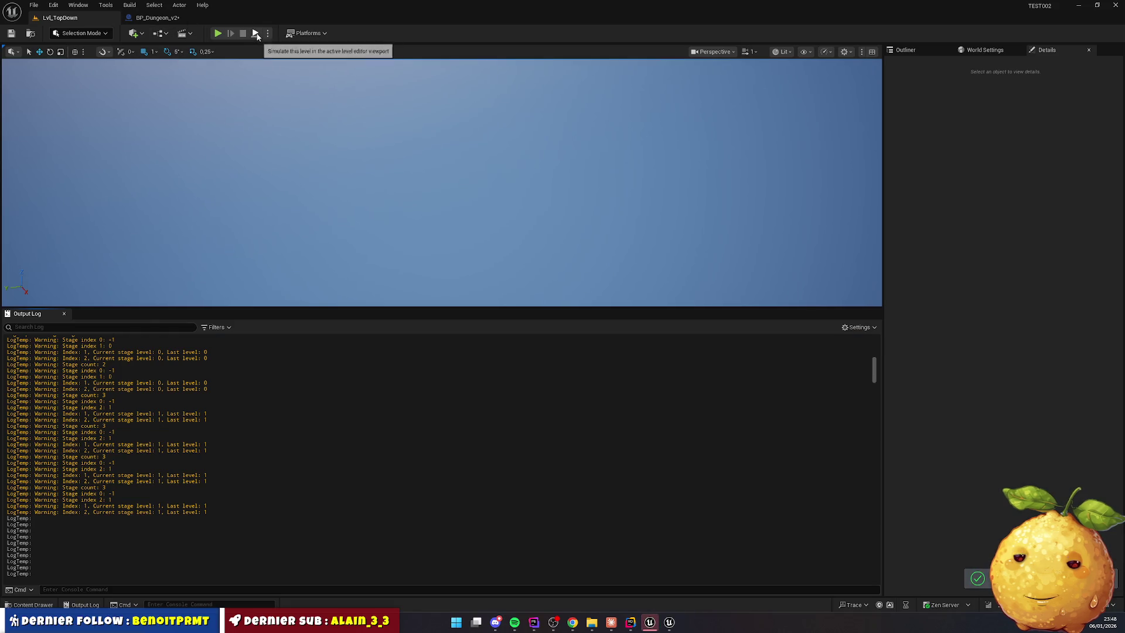
pyautogui.hotkey('alt', 'p')
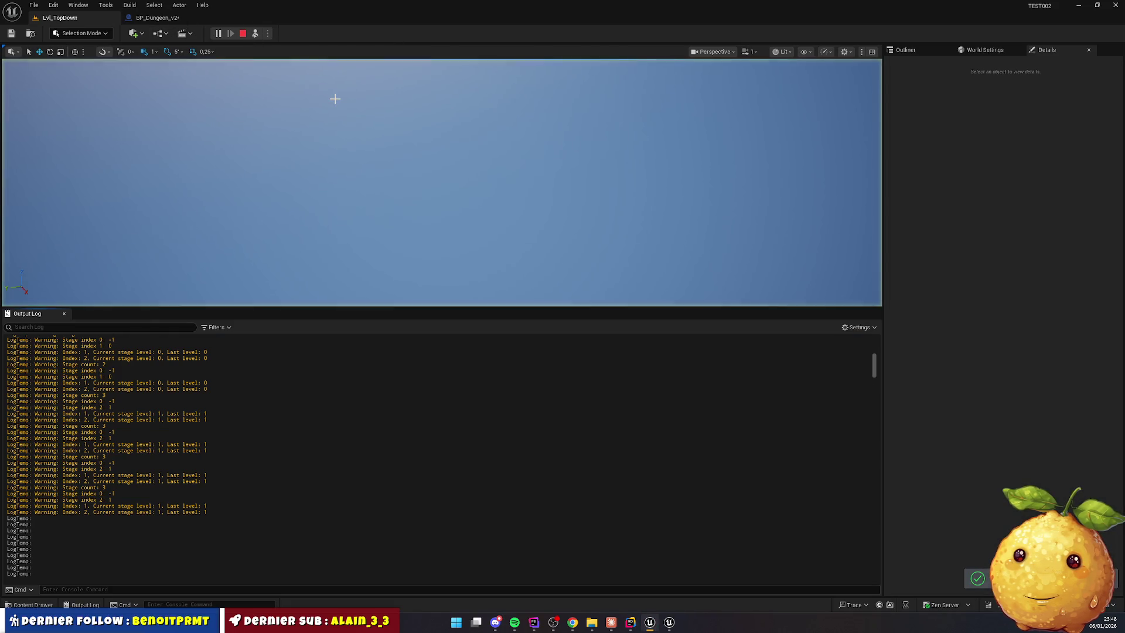
pyautogui.click(290, 81)
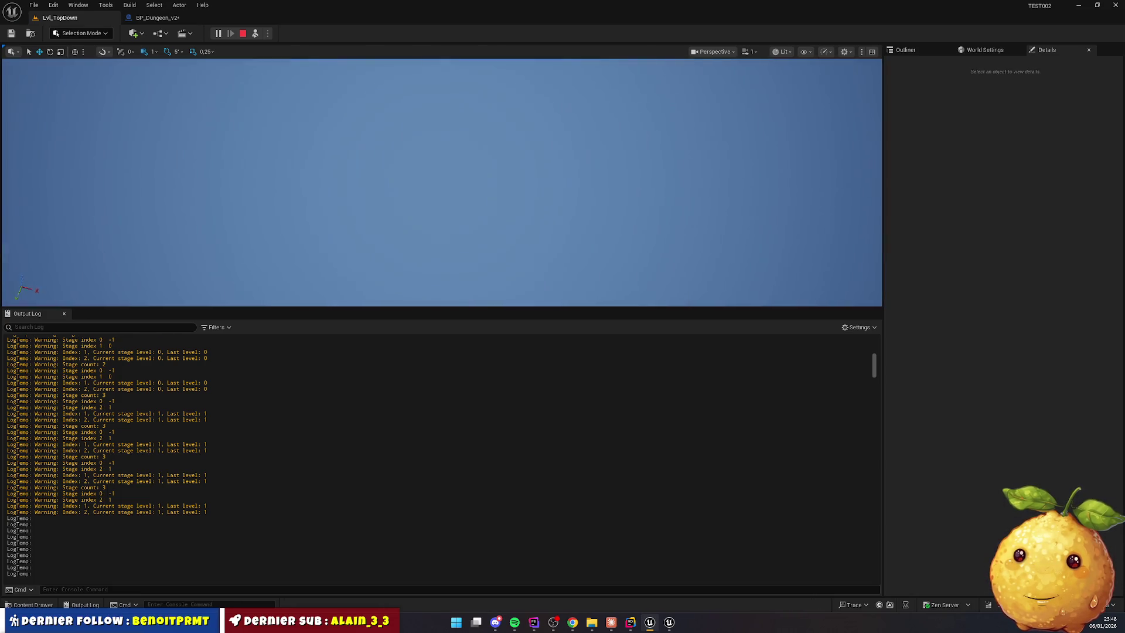
pyautogui.press('Escape')
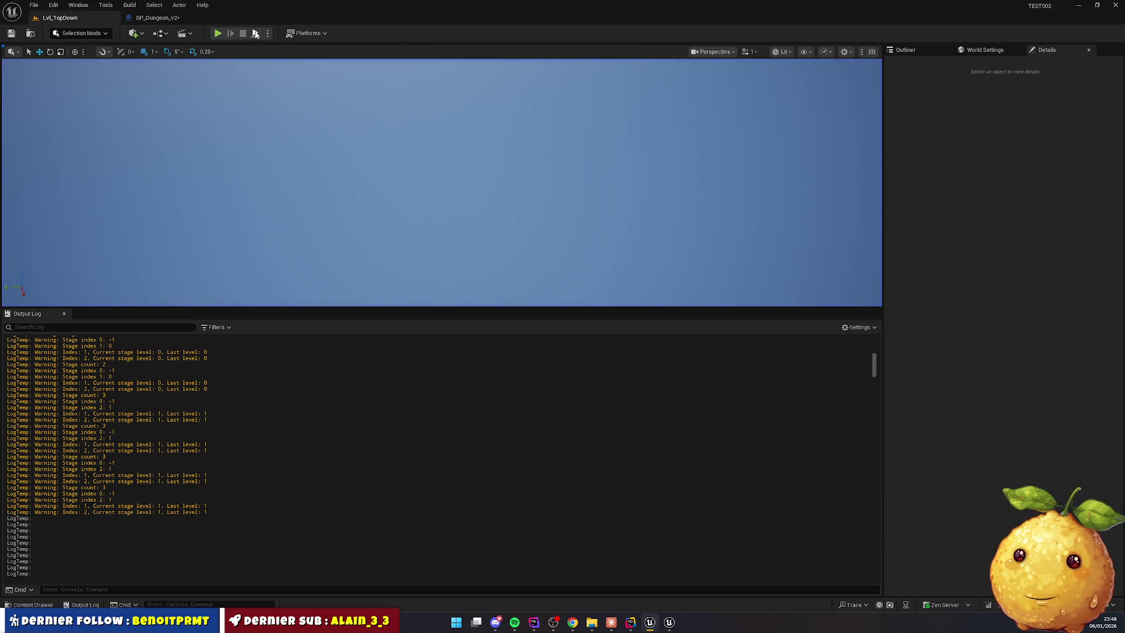
pyautogui.click(218, 33)
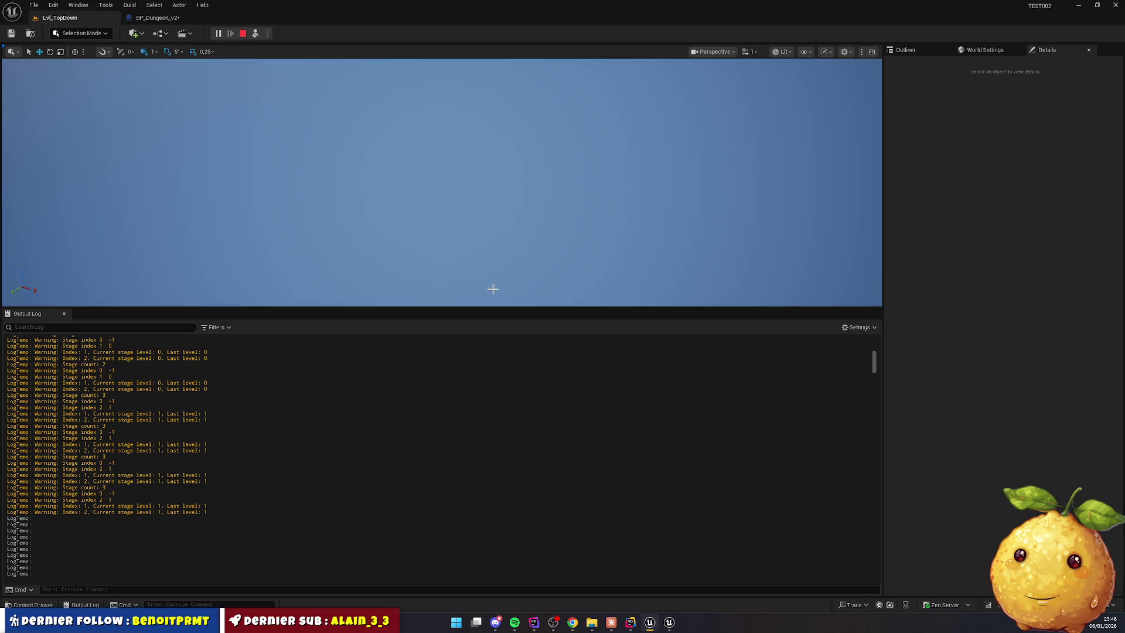
pyautogui.moveTo(510, 309); pyautogui.dragTo(504, 533)
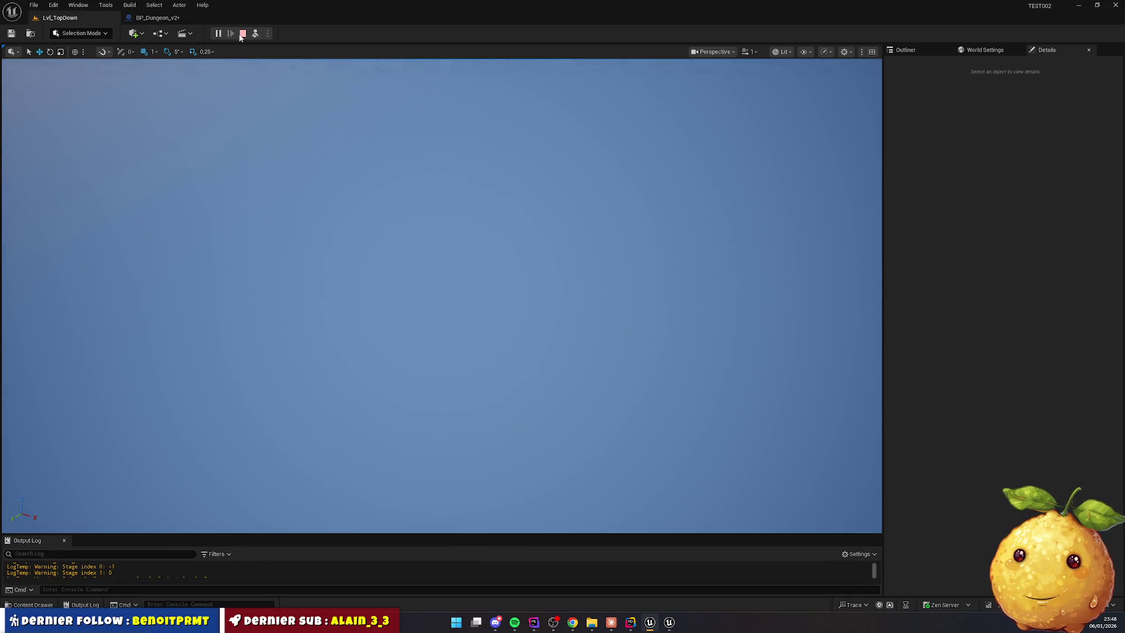
pyautogui.click(240, 35)
pyautogui.hotkey('alt', 'p')
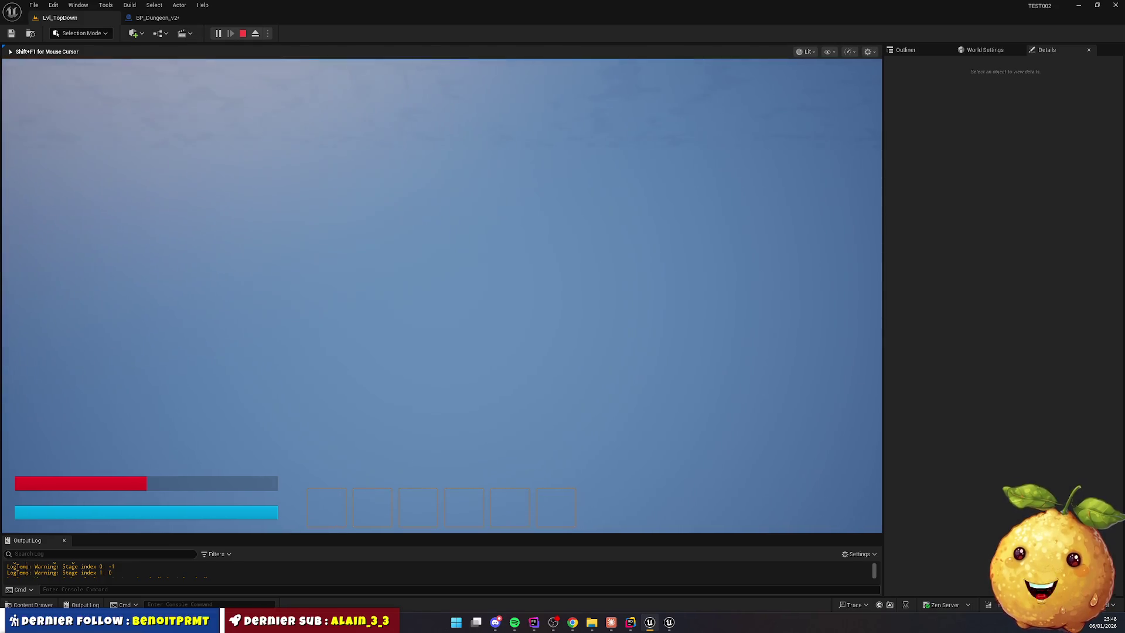
pyautogui.press('Escape')
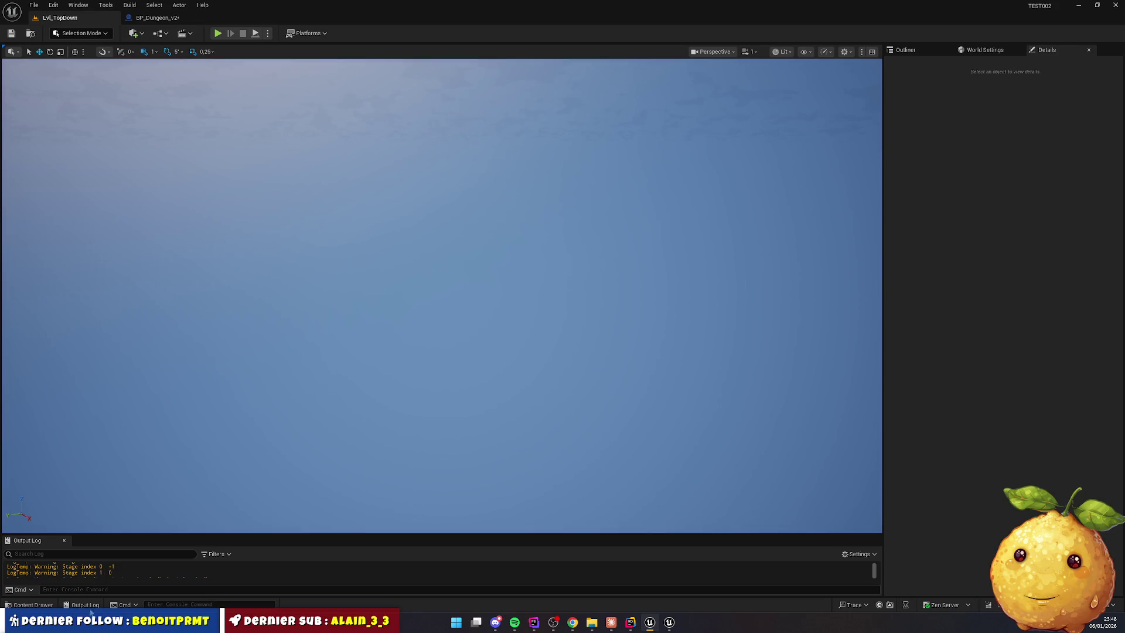
# Open Map_Lobby from Content > Maps and save the changed BP_Dungeon_v2 blueprint
pyautogui.click(35, 606)
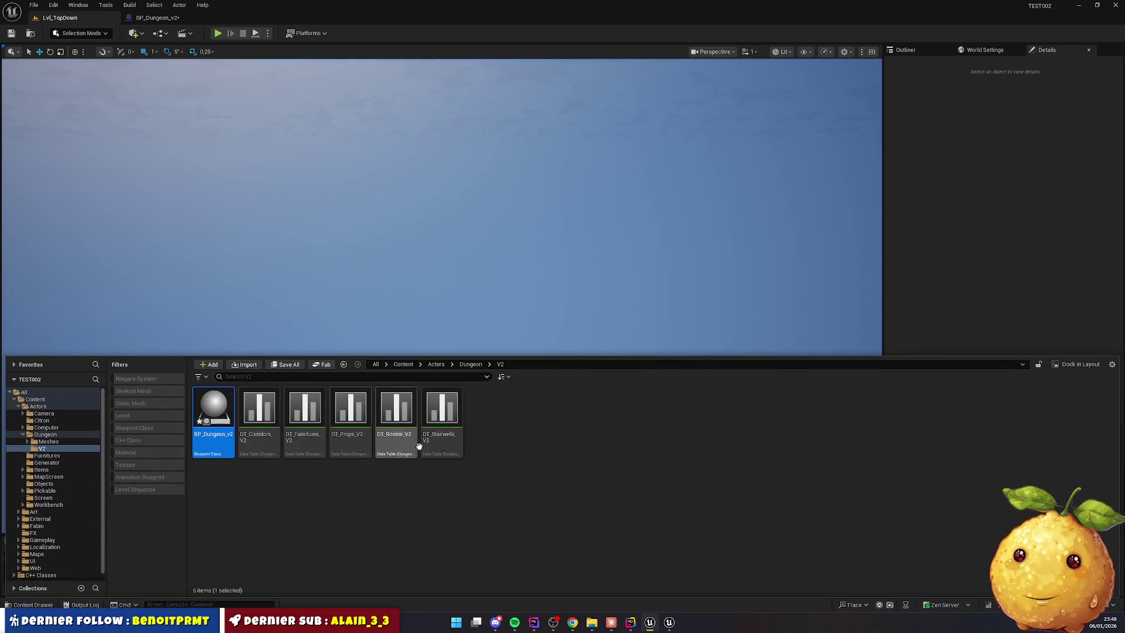
pyautogui.click(413, 365)
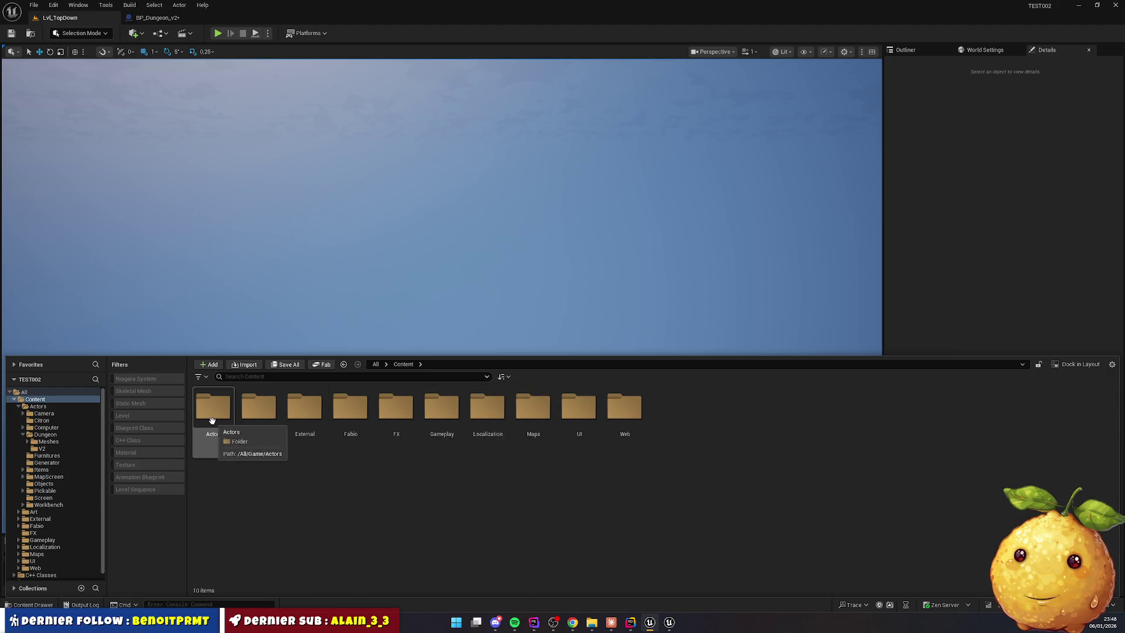
pyautogui.doubleClick(533, 409)
pyautogui.doubleClick(304, 413)
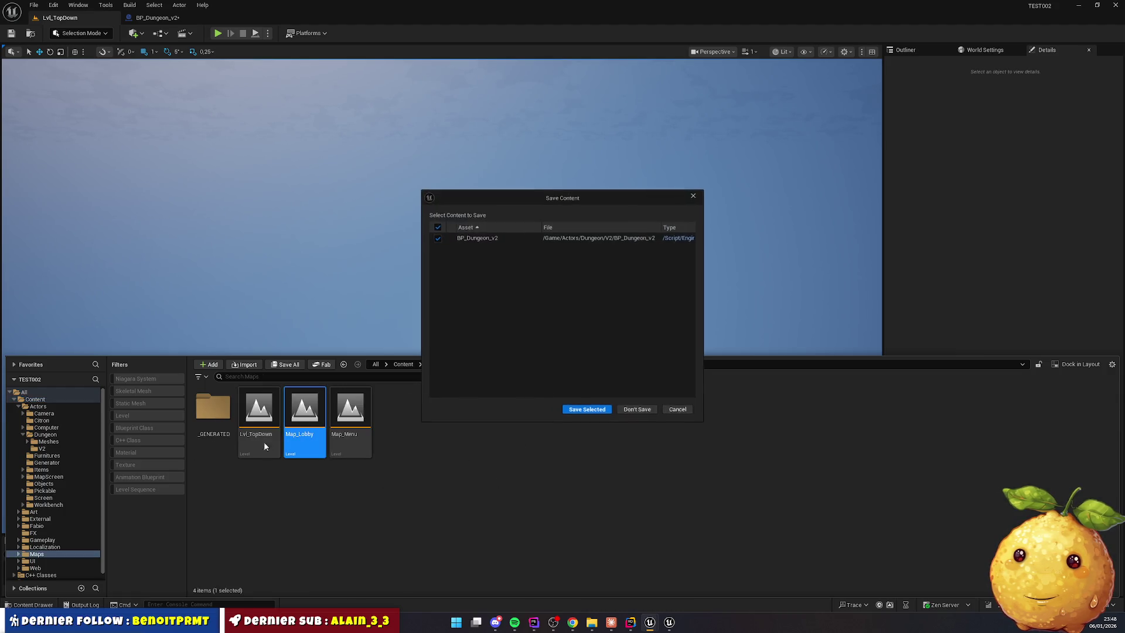
pyautogui.click(573, 410)
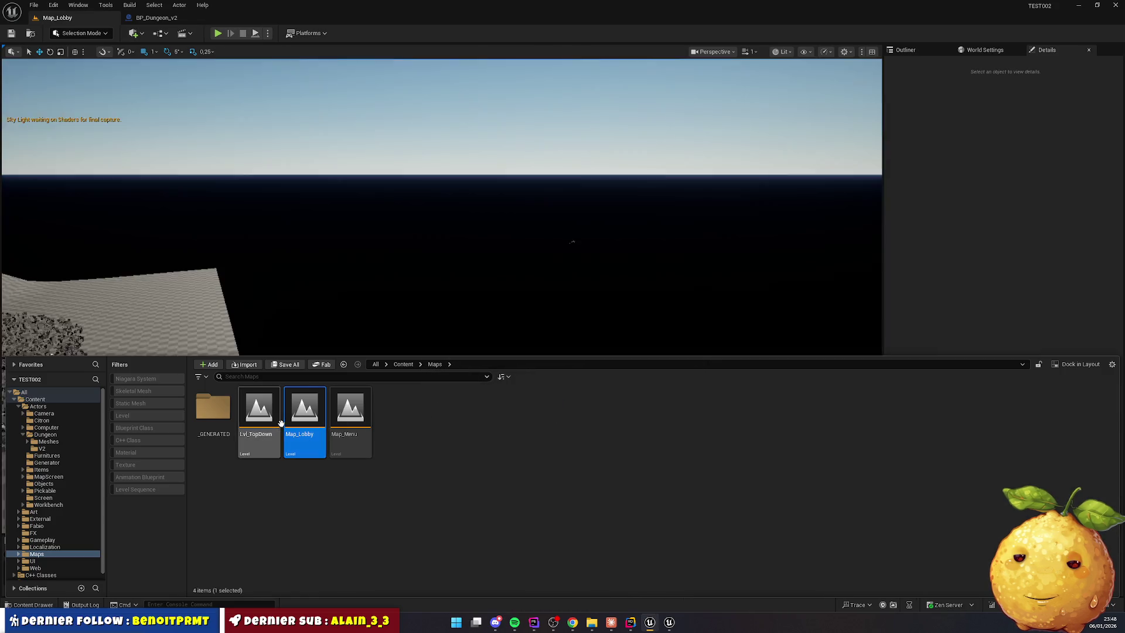
# Reopen the Lvl_TopDown level and dismiss the load error Message Log
pyautogui.click(256, 417)
pyautogui.doubleClick(255, 417)
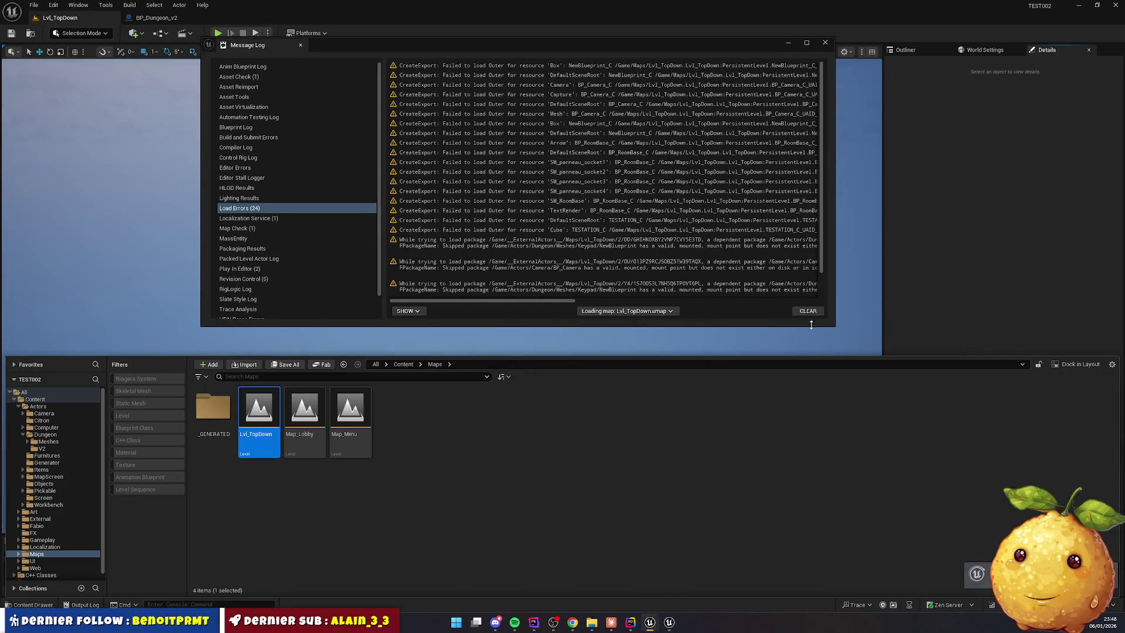
pyautogui.click(824, 45)
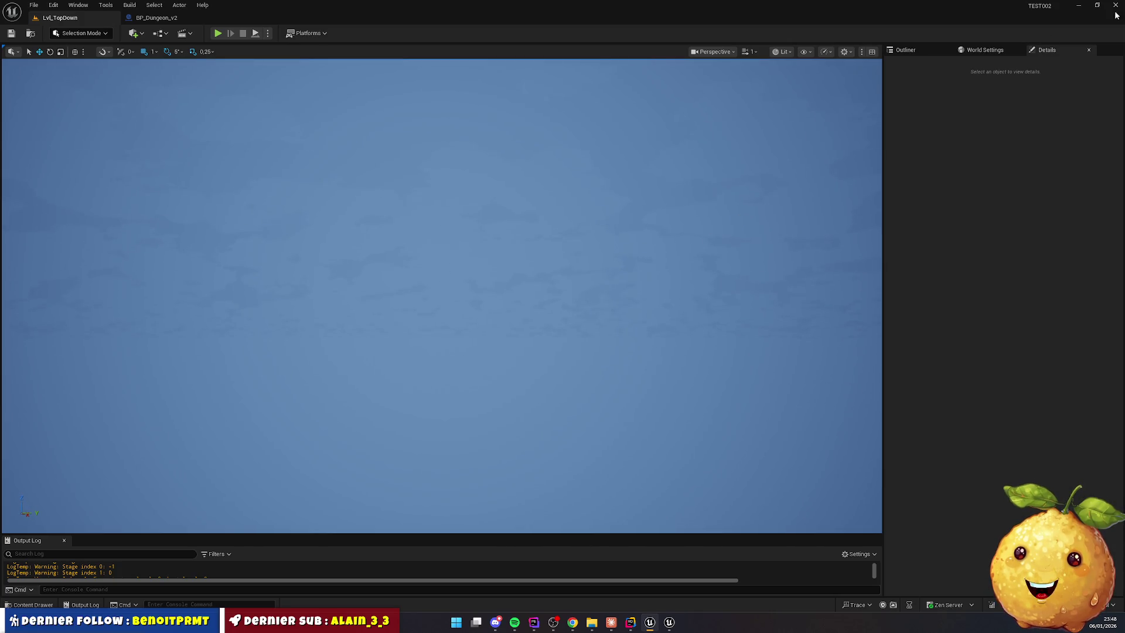
# Look through the Outliner, World Settings and Details panels, then close the Unreal editor
pyautogui.click(917, 51)
pyautogui.click(984, 50)
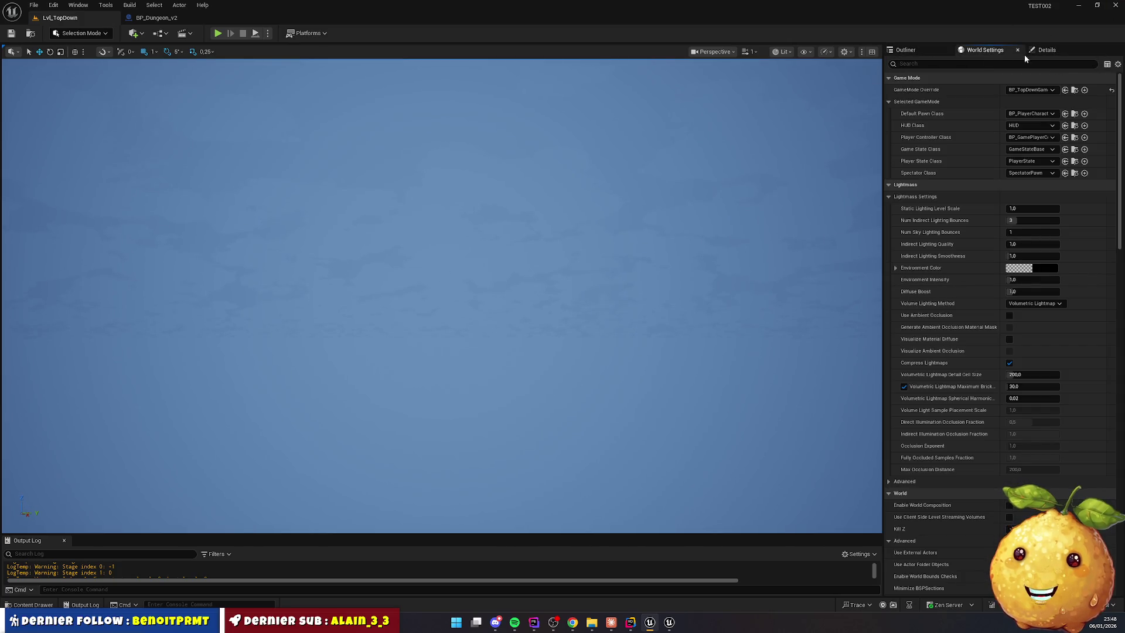
pyautogui.click(1046, 51)
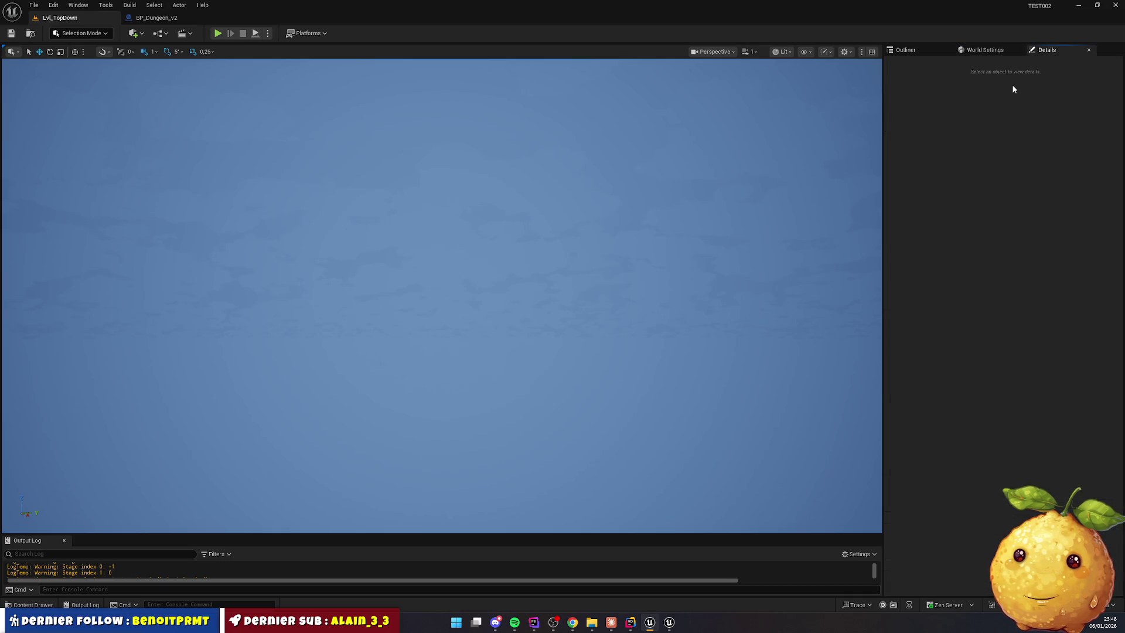
pyautogui.click(905, 49)
pyautogui.scroll(-2, 951, 175)
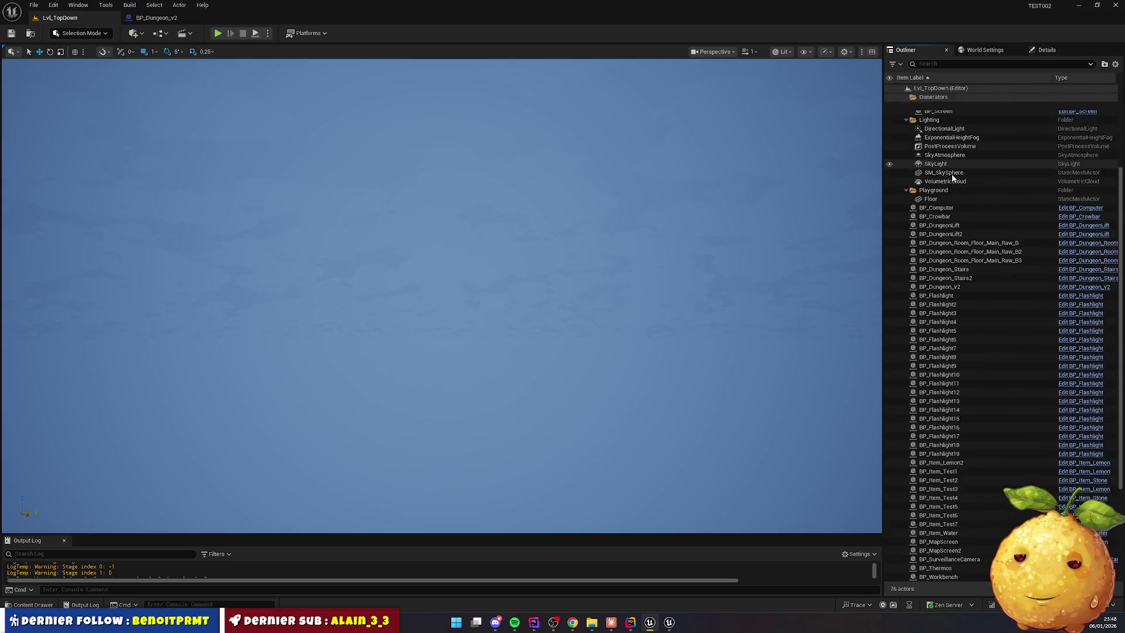
pyautogui.scroll(-1, 951, 175)
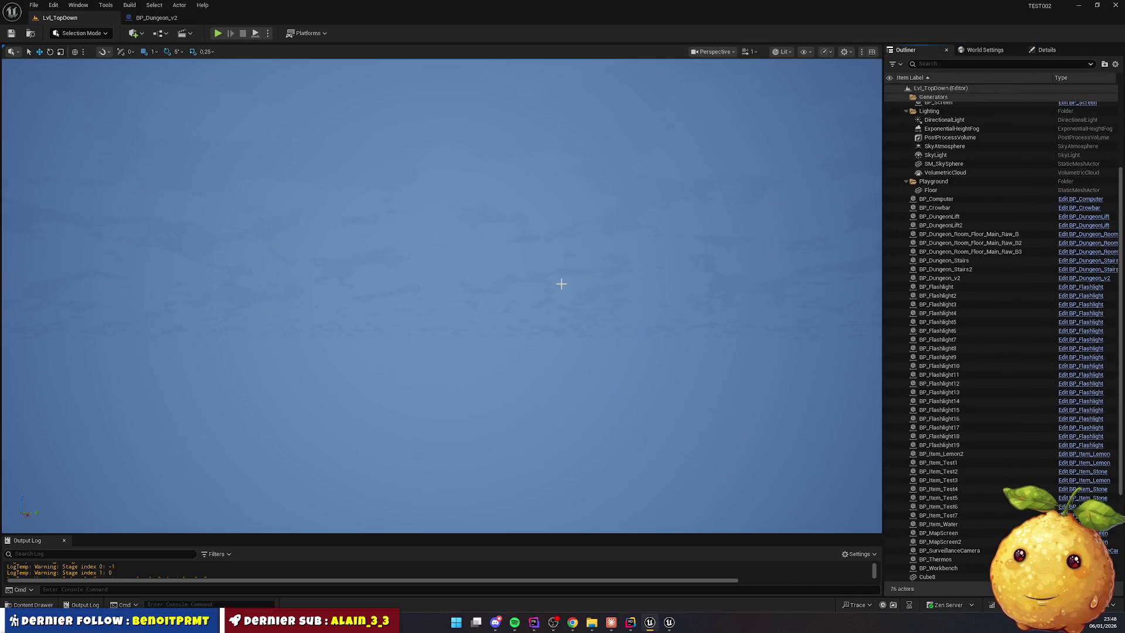
pyautogui.click(1115, 4)
pyautogui.click(603, 626)
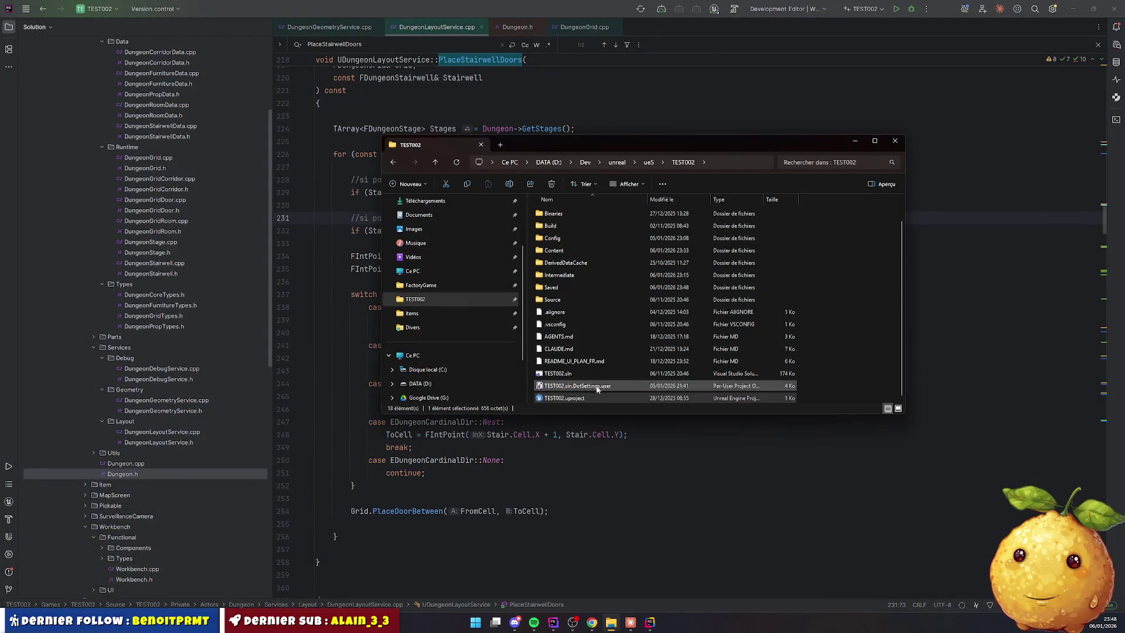
# Launch TEST002.uproject from the project folder to reopen it in Unreal Editor
pyautogui.doubleClick(584, 398)
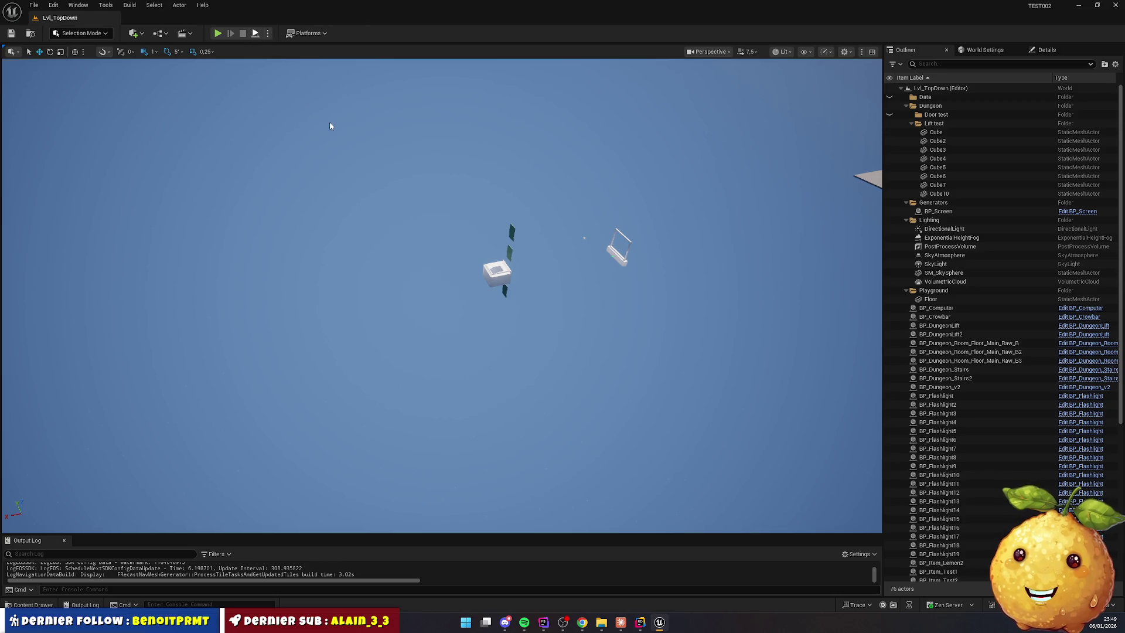
pyautogui.hotkey('alt', 'p')
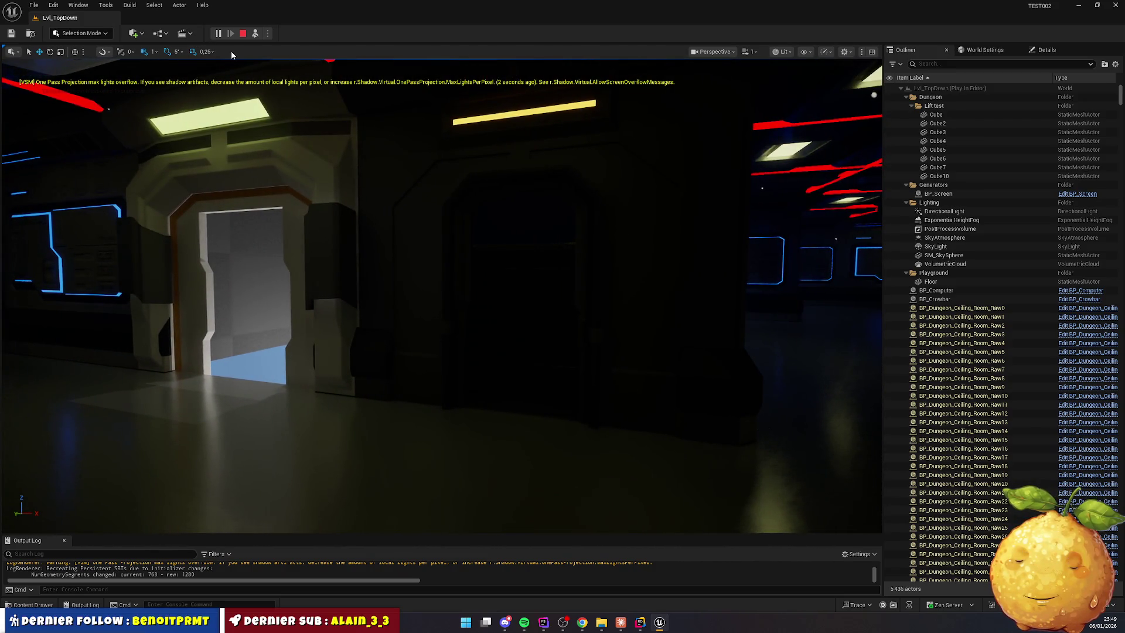
pyautogui.click(242, 33)
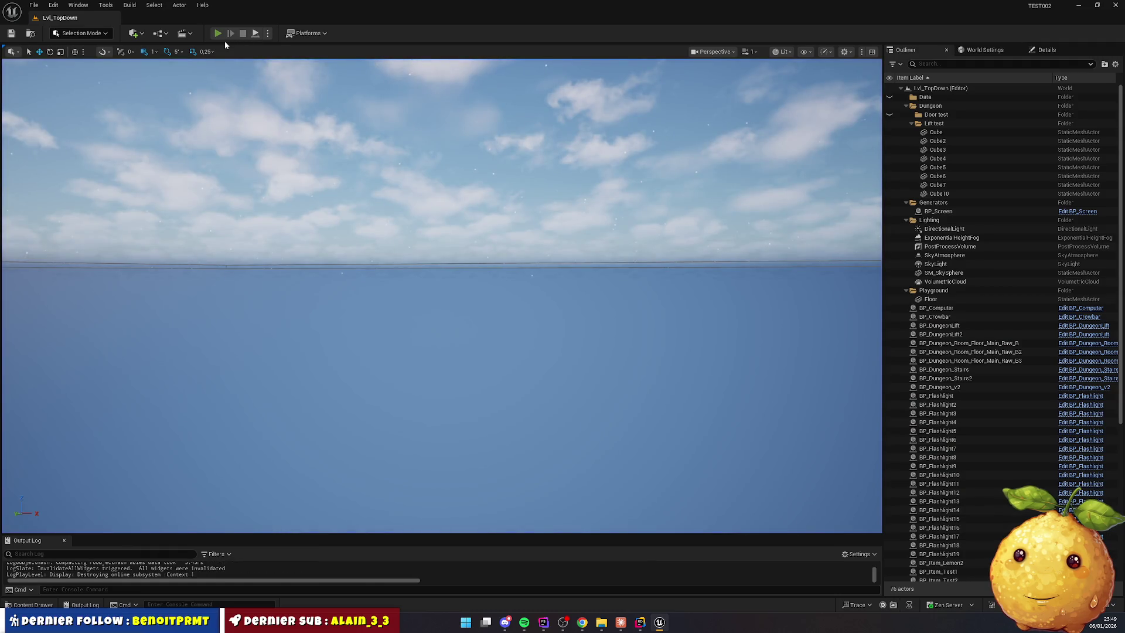
pyautogui.hotkey('alt', 'p')
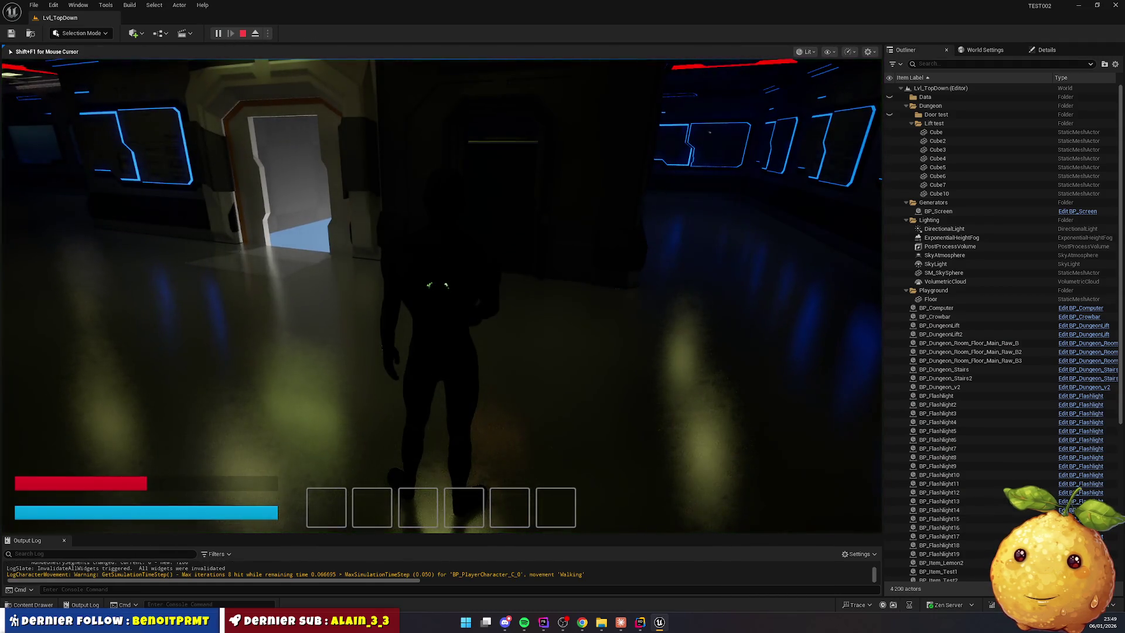
pyautogui.press('2')
pyautogui.press('i')
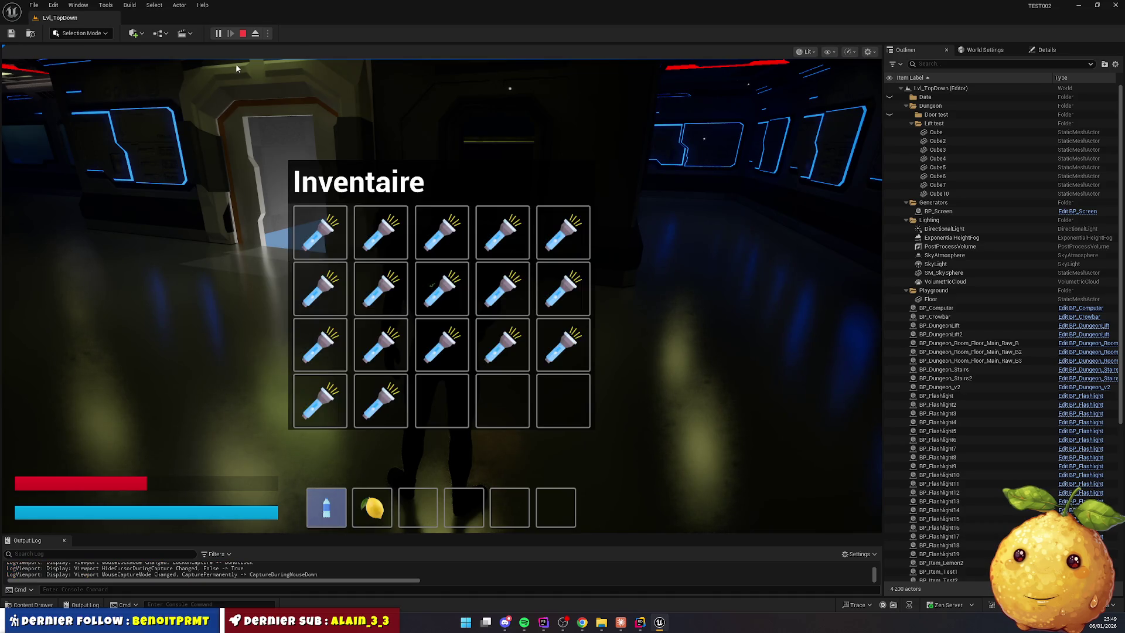
pyautogui.moveTo(358, 375); pyautogui.dragTo(425, 507)
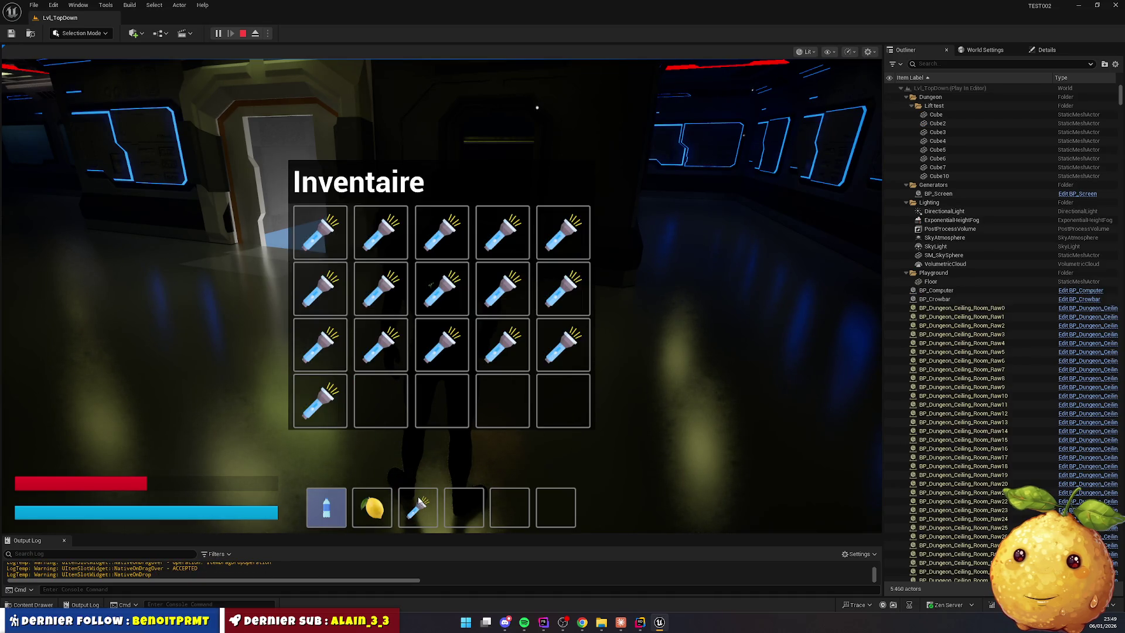
pyautogui.press('i')
pyautogui.scroll(-2, 420, 502)
pyautogui.press('w')
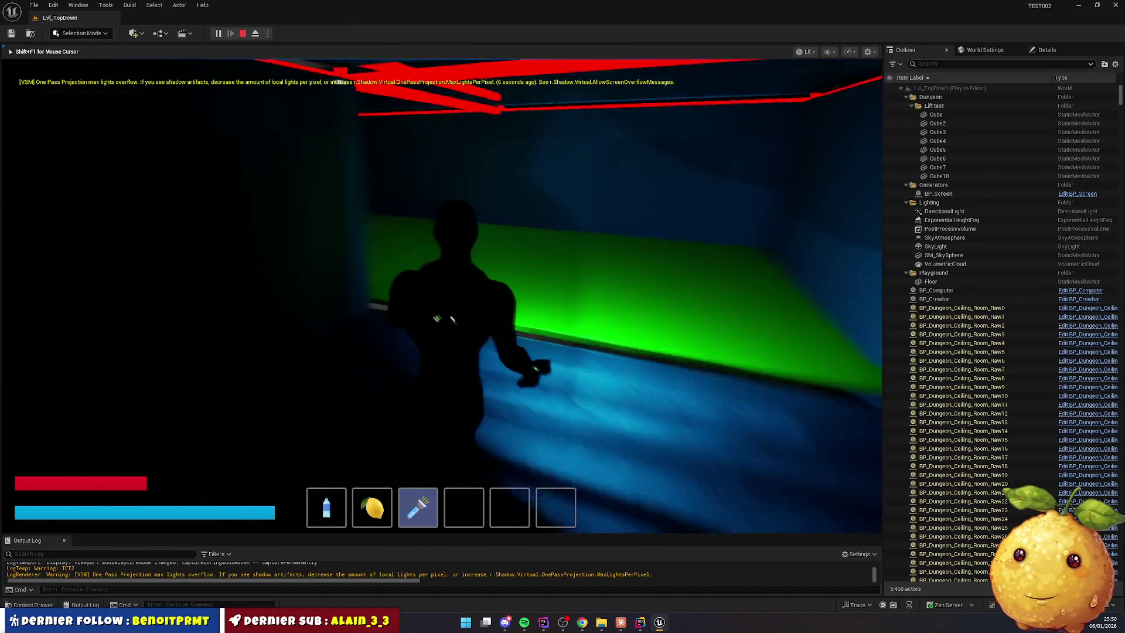
# Stop the play session and open Dungeon_Stair via Content > Actors > Dungeon > Meshes > Stairs > Meshes
pyautogui.press('Escape')
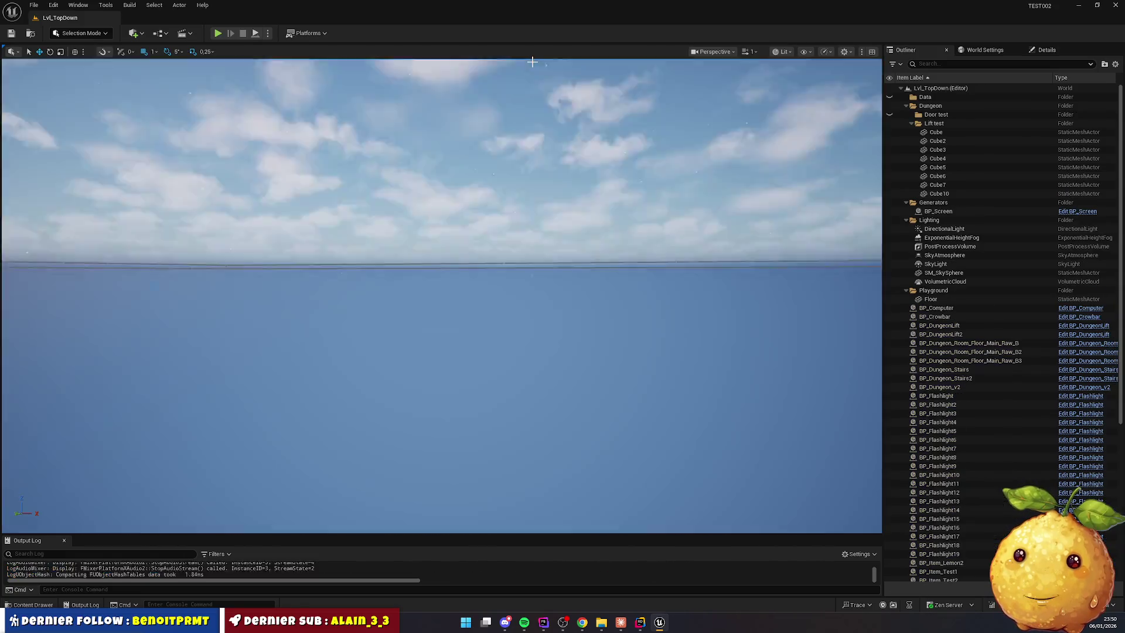
pyautogui.click(46, 605)
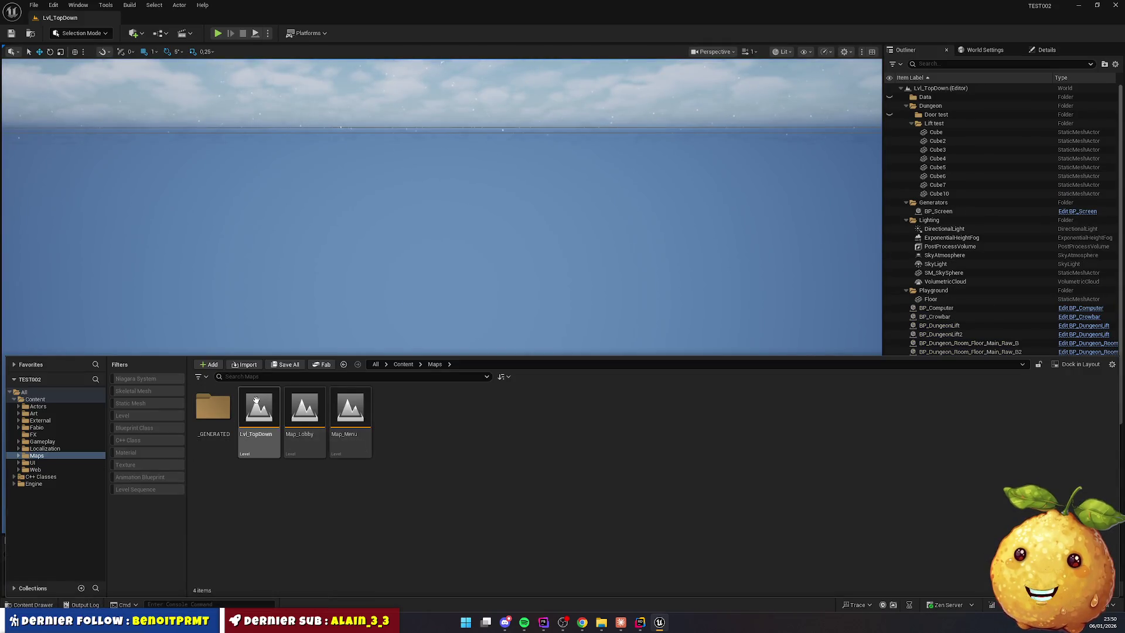
pyautogui.click(410, 364)
pyautogui.doubleClick(215, 409)
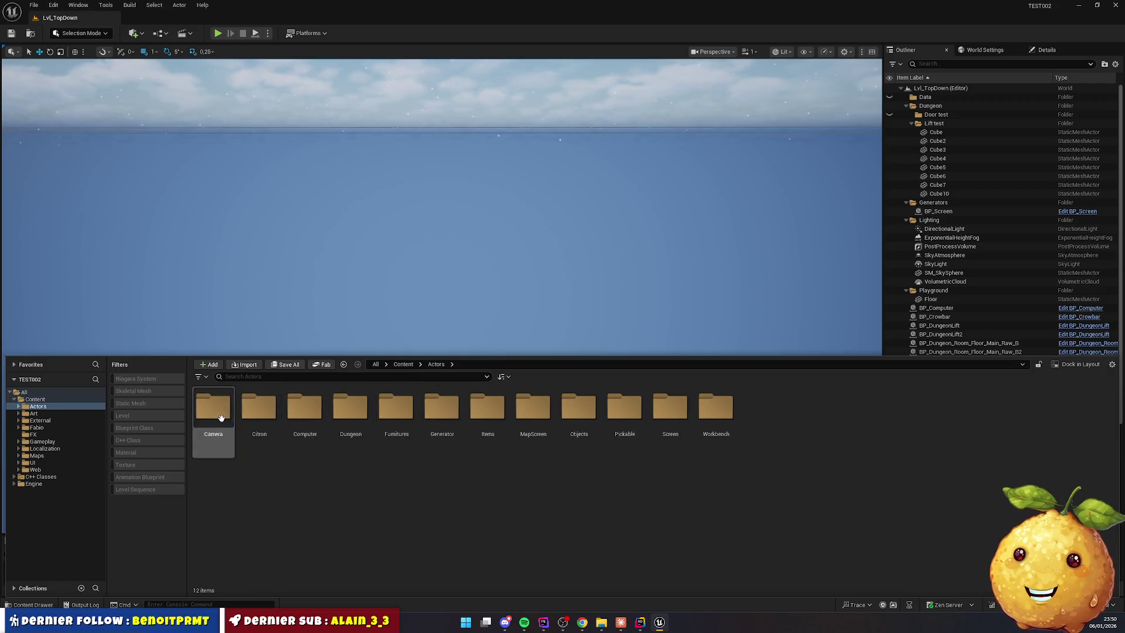
pyautogui.doubleClick(337, 410)
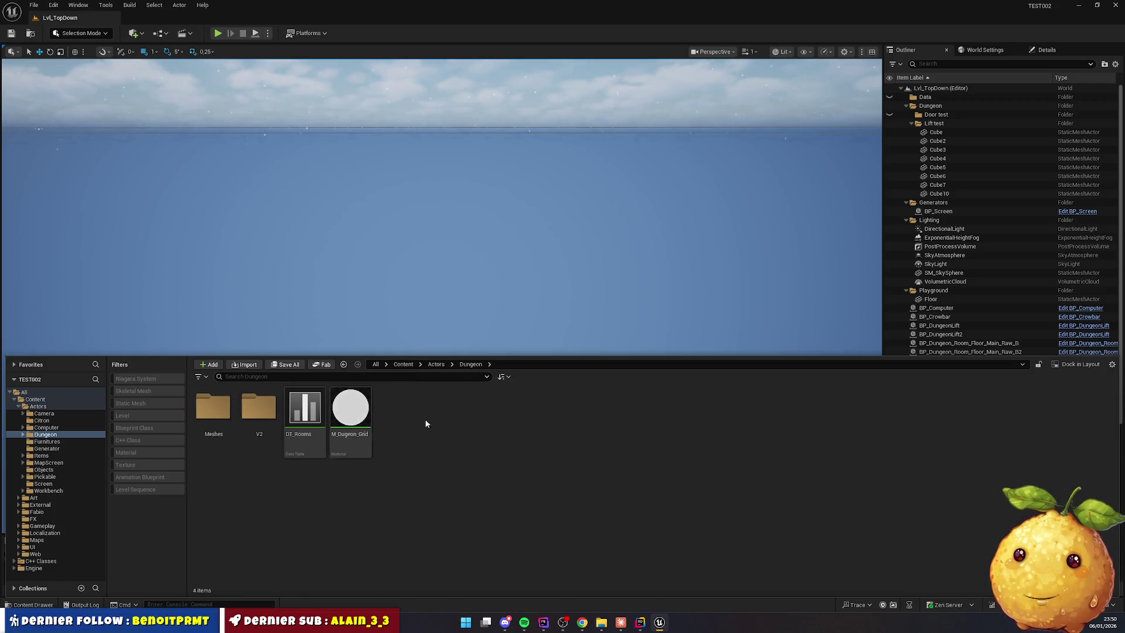
pyautogui.doubleClick(213, 409)
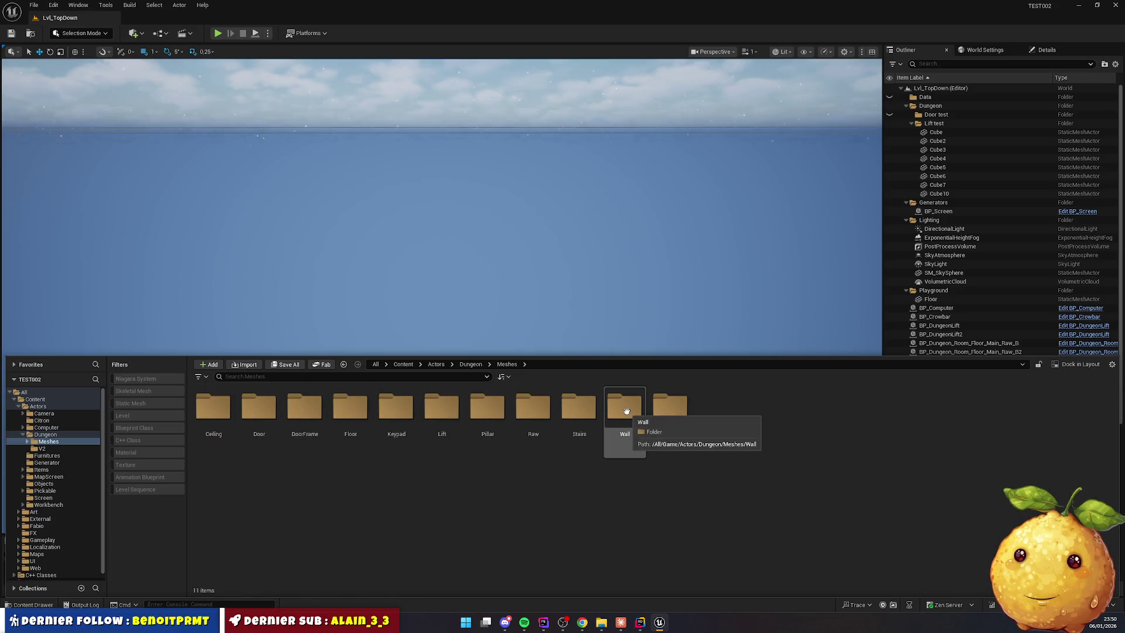
pyautogui.doubleClick(580, 408)
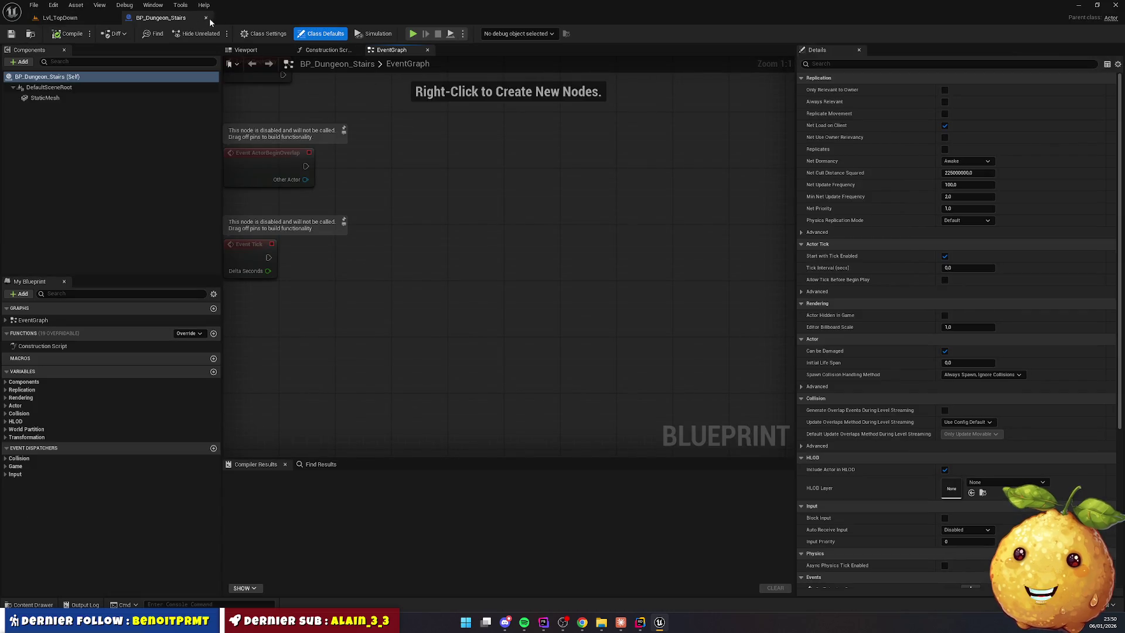
pyautogui.click(207, 18)
pyautogui.click(32, 604)
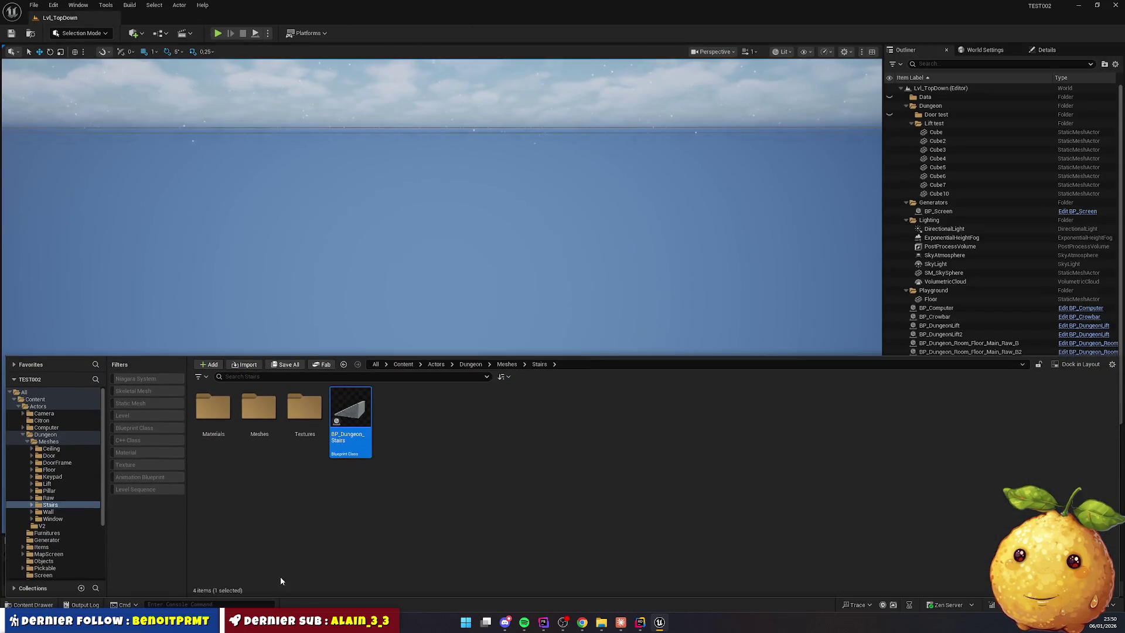
pyautogui.doubleClick(262, 410)
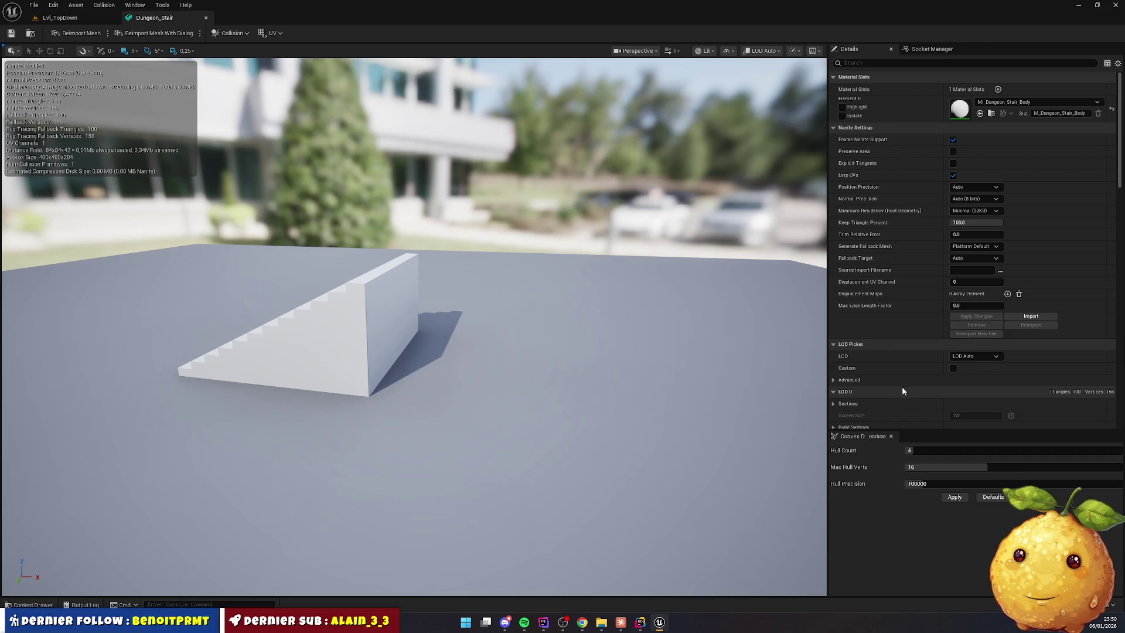
# Expand the stair mesh's convex collision element settings and check the collision options list
pyautogui.scroll(-10, 902, 386)
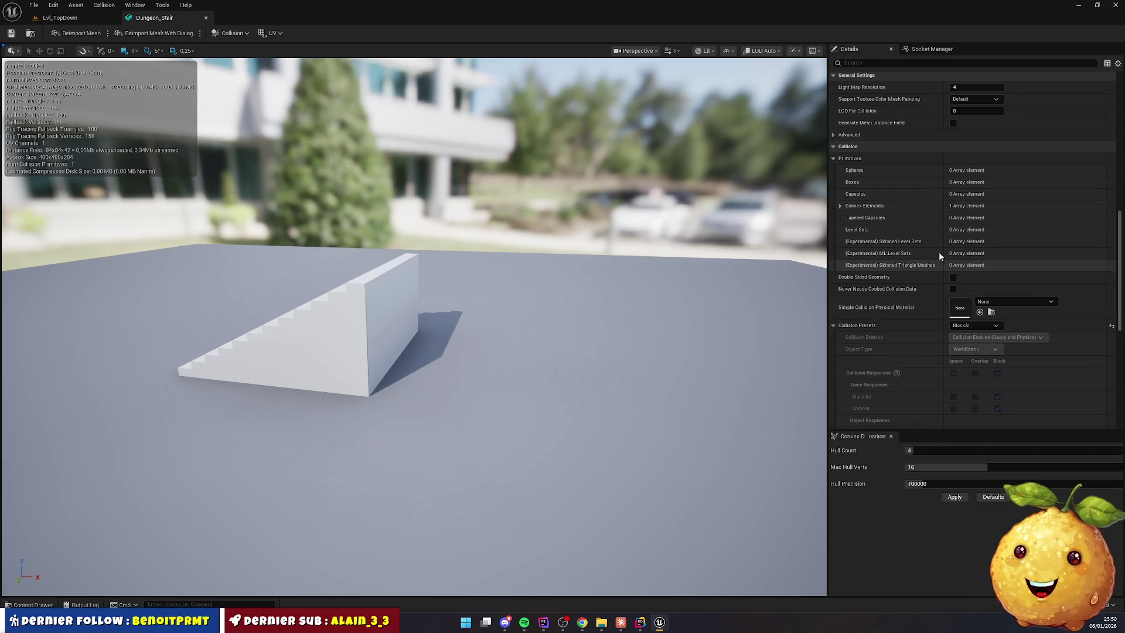
pyautogui.click(840, 205)
pyautogui.click(847, 217)
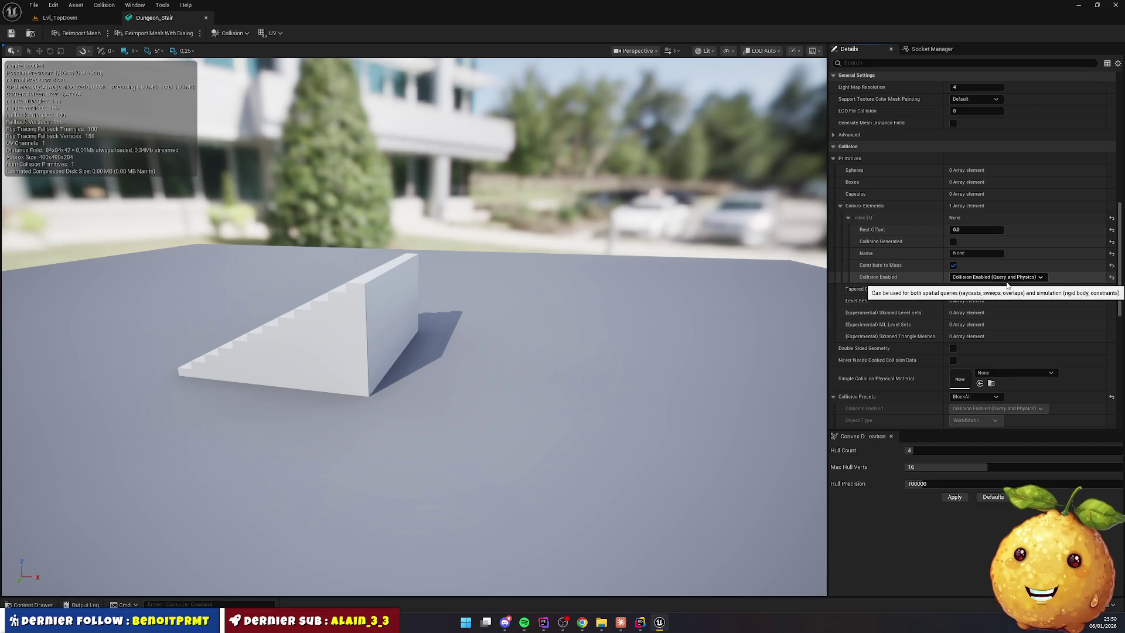
pyautogui.click(240, 34)
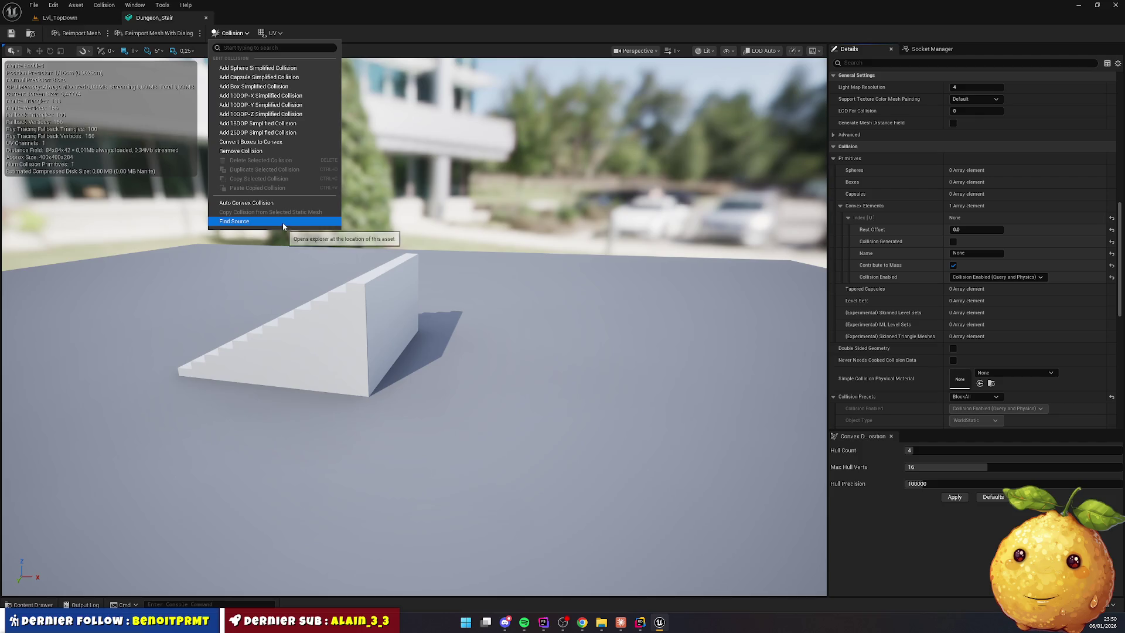
pyautogui.click(399, 258)
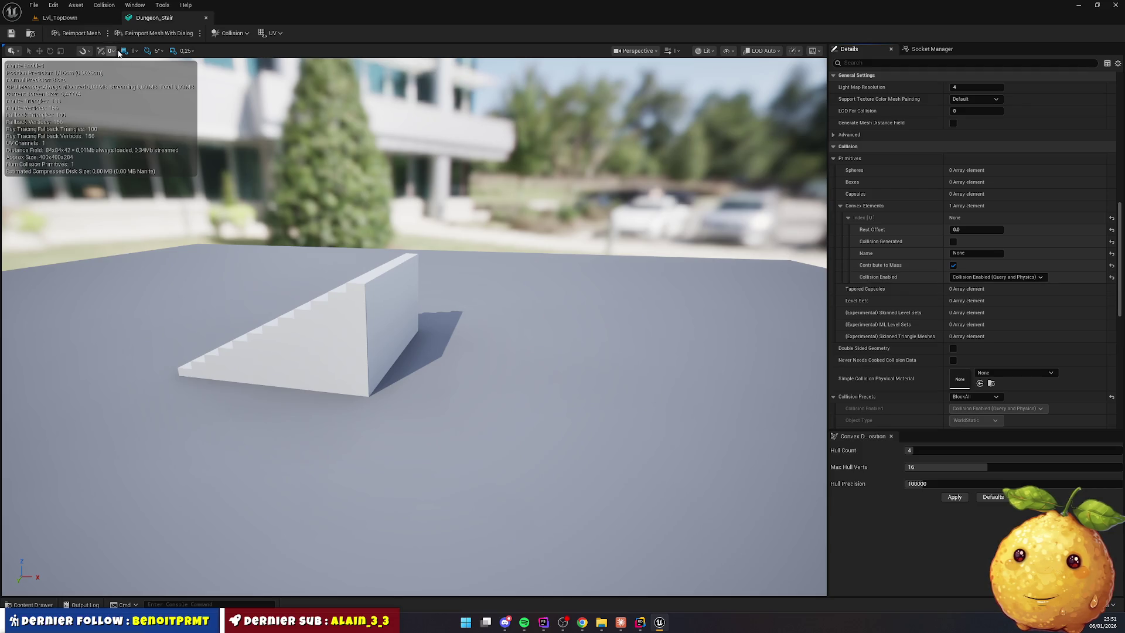
# Open the viewport view-mode list and type 'c' to filter it to collision modes
pyautogui.click(654, 52)
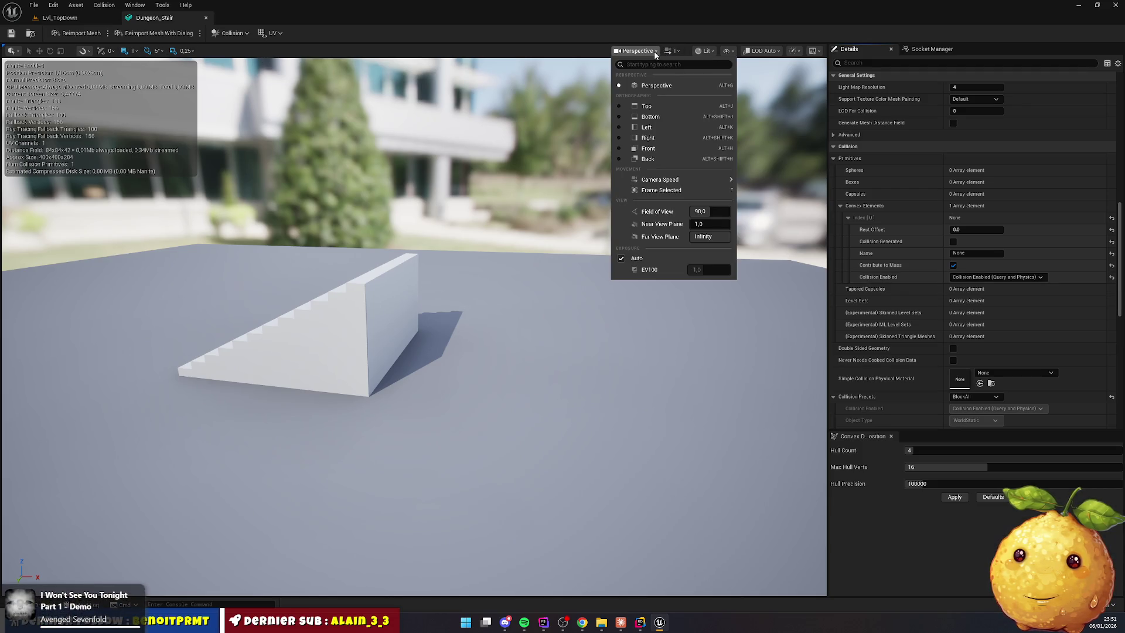
pyautogui.click(701, 52)
pyautogui.click(702, 52)
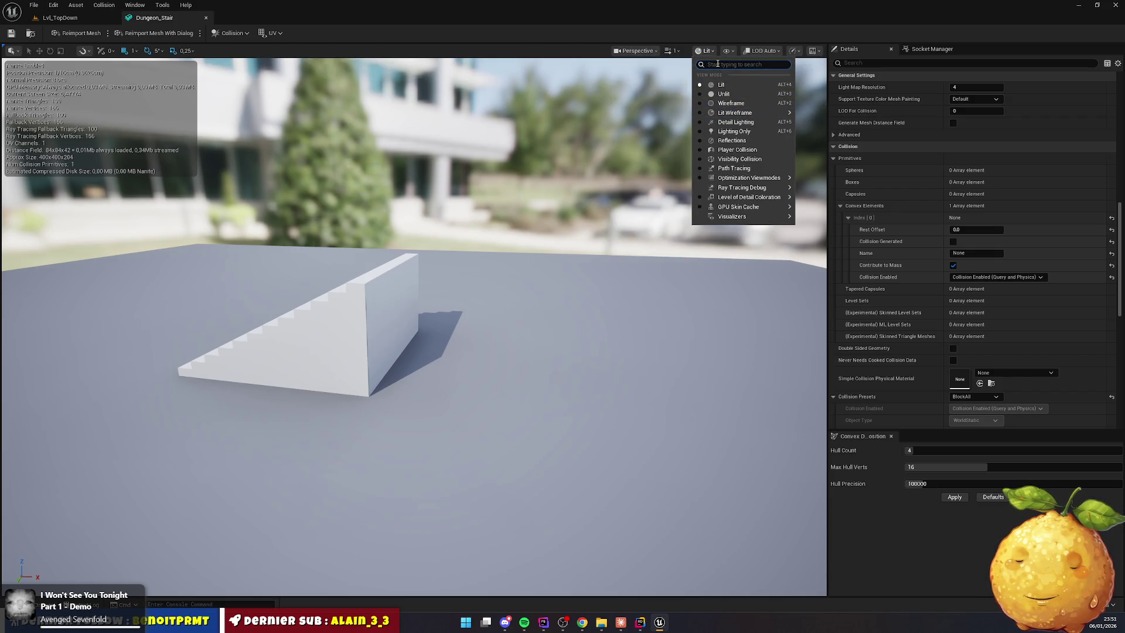
pyautogui.write('coll')
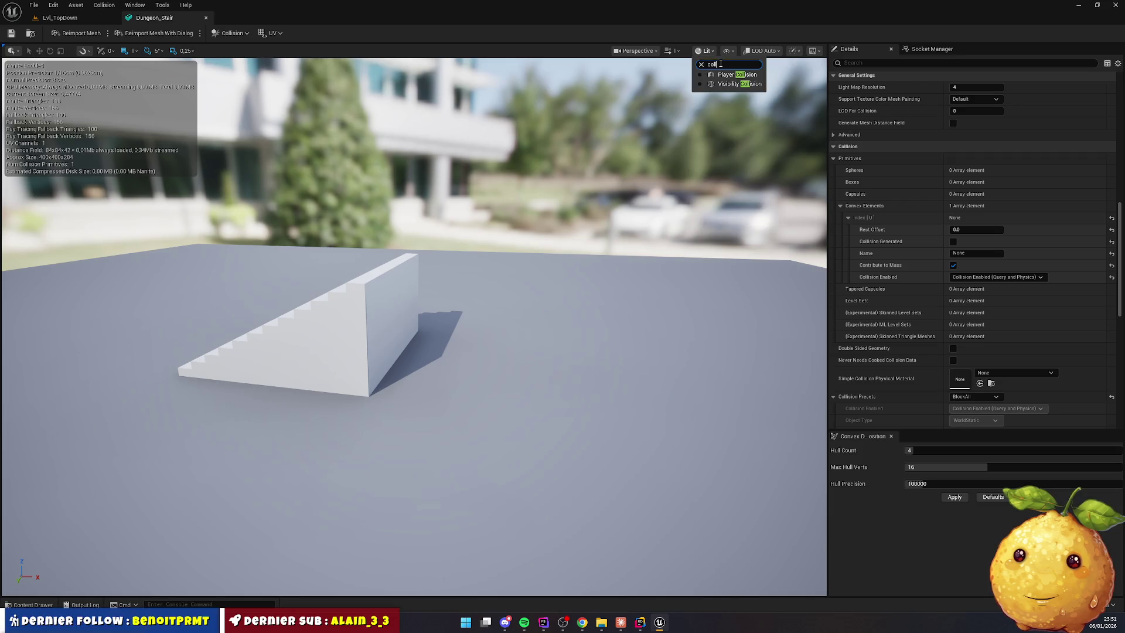
# Switch to Player Collision view, orbit around the stair collision, then close Dungeon_Stair
pyautogui.click(710, 76)
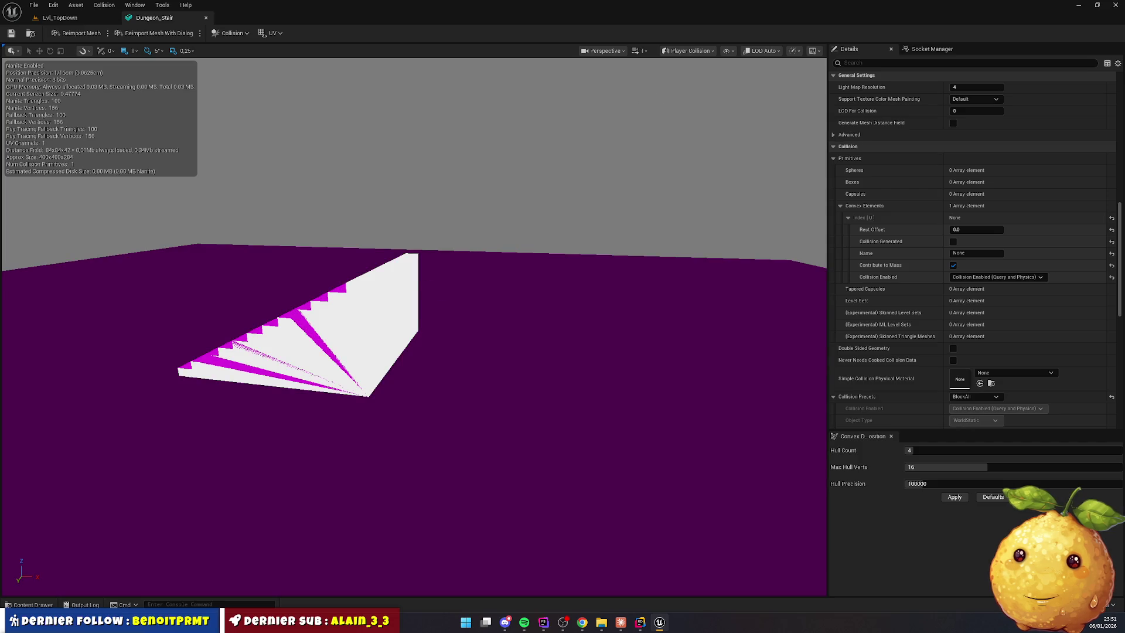
pyautogui.moveTo(390, 391)
pyautogui.mouseDown()
pyautogui.moveTo(351, 392)
pyautogui.moveTo(390, 391)
pyautogui.mouseUp()
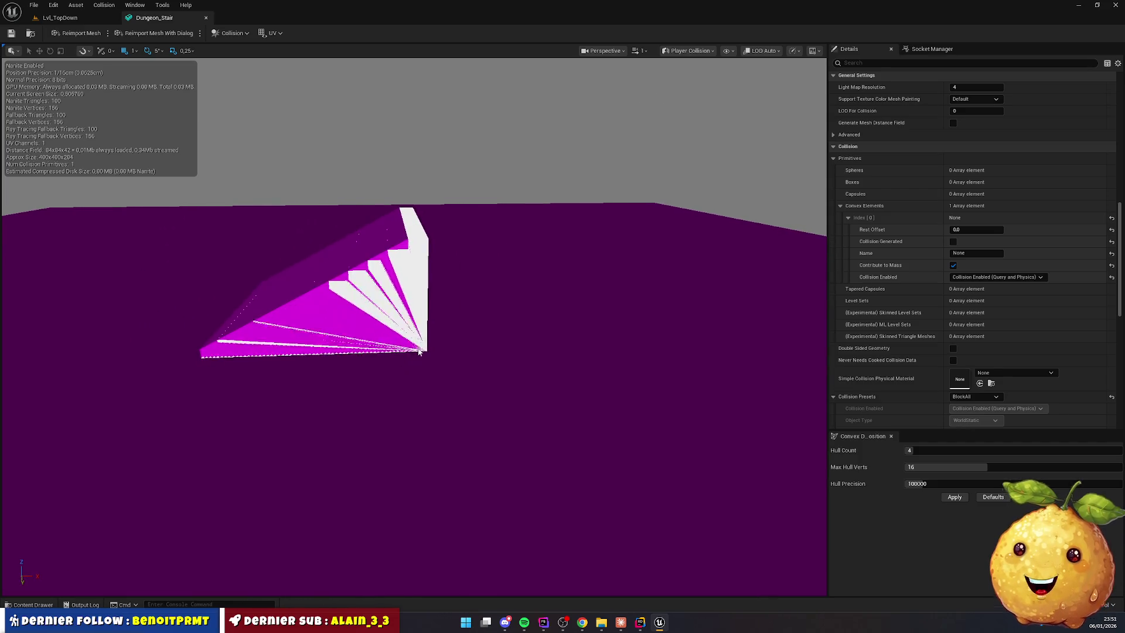
pyautogui.moveTo(422, 343)
pyautogui.mouseDown()
pyautogui.moveTo(386, 352)
pyautogui.moveTo(421, 369)
pyautogui.moveTo(407, 369)
pyautogui.mouseUp()
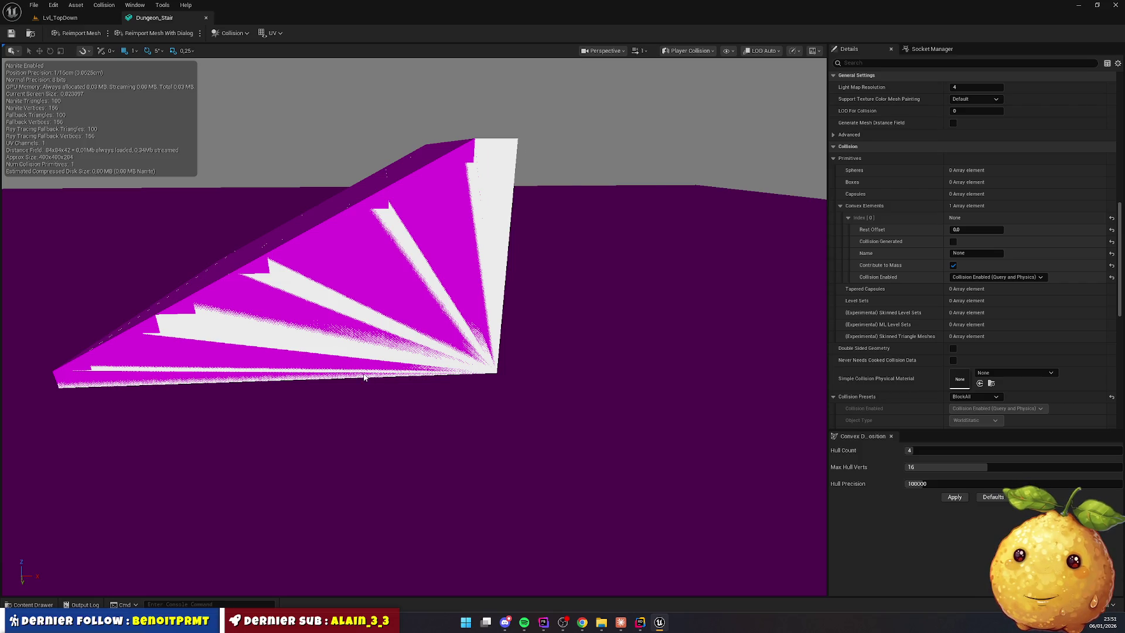
pyautogui.moveTo(364, 376)
pyautogui.mouseDown()
pyautogui.moveTo(330, 381)
pyautogui.moveTo(380, 359)
pyautogui.moveTo(336, 365)
pyautogui.mouseUp()
pyautogui.moveTo(393, 338); pyautogui.dragTo(382, 296)
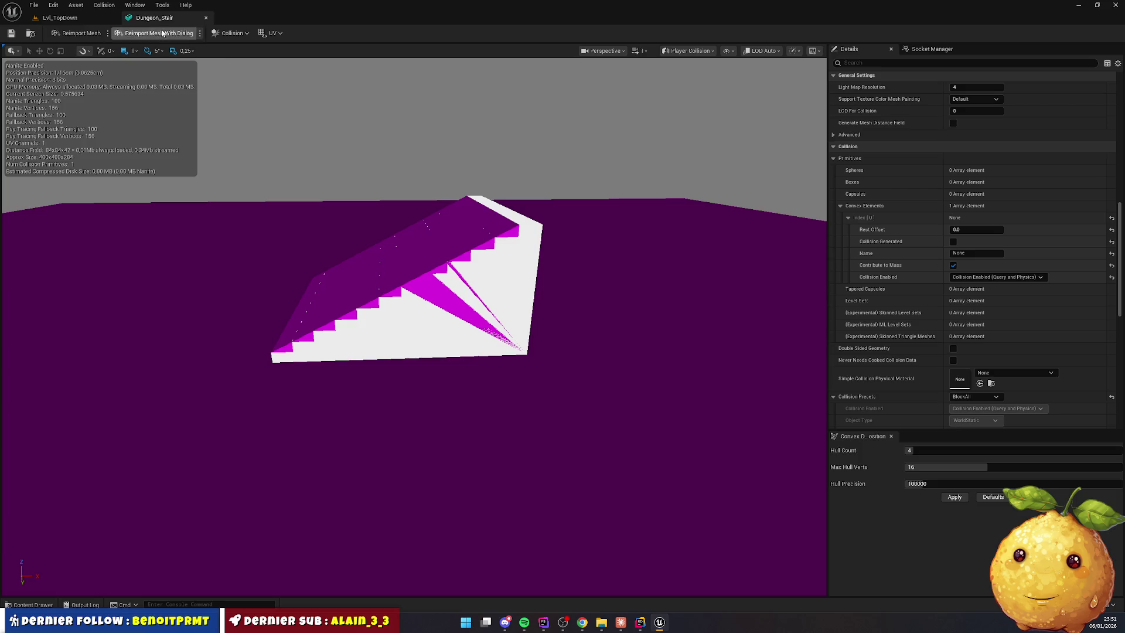
pyautogui.click(206, 20)
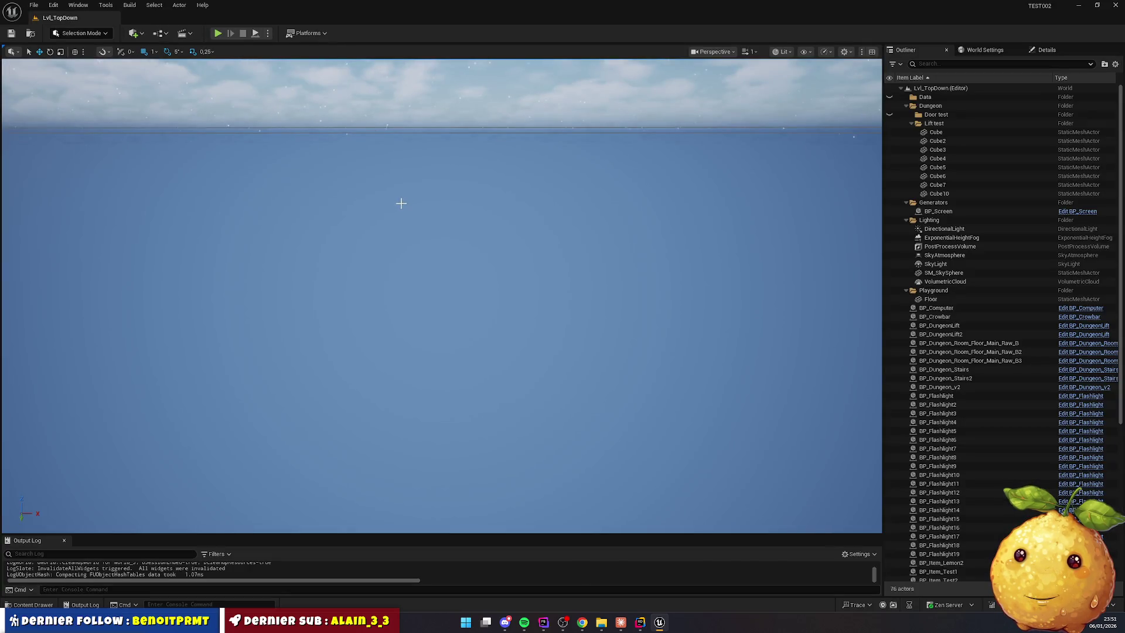
pyautogui.moveTo(400, 203)
pyautogui.mouseDown()
pyautogui.moveTo(393, 166)
pyautogui.moveTo(386, 246)
pyautogui.moveTo(379, 220)
pyautogui.mouseUp()
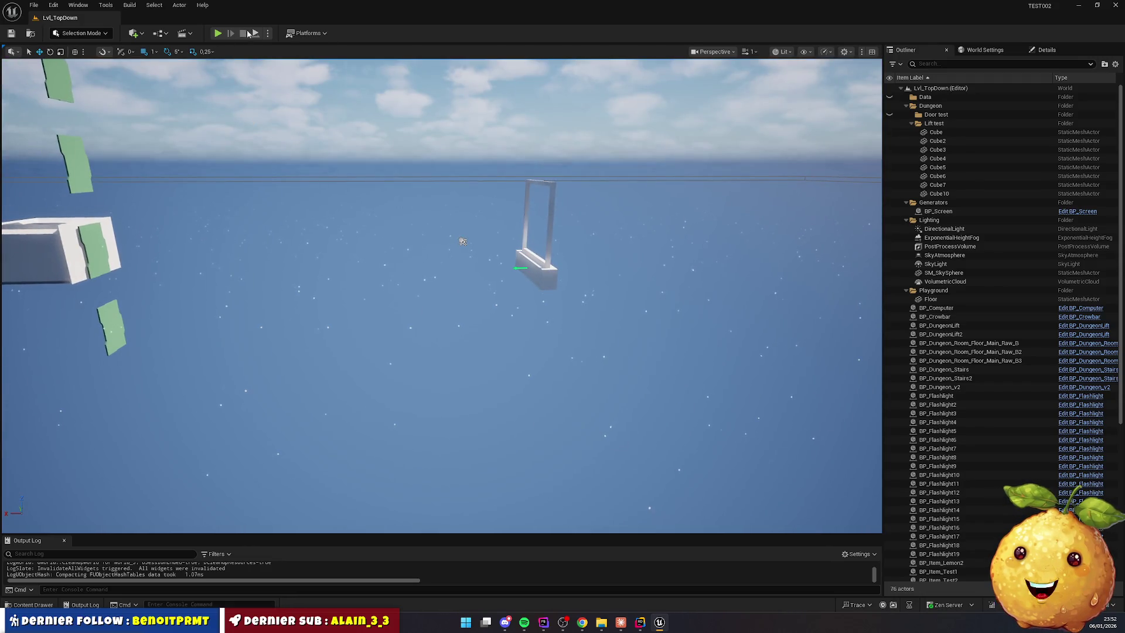
pyautogui.click(217, 33)
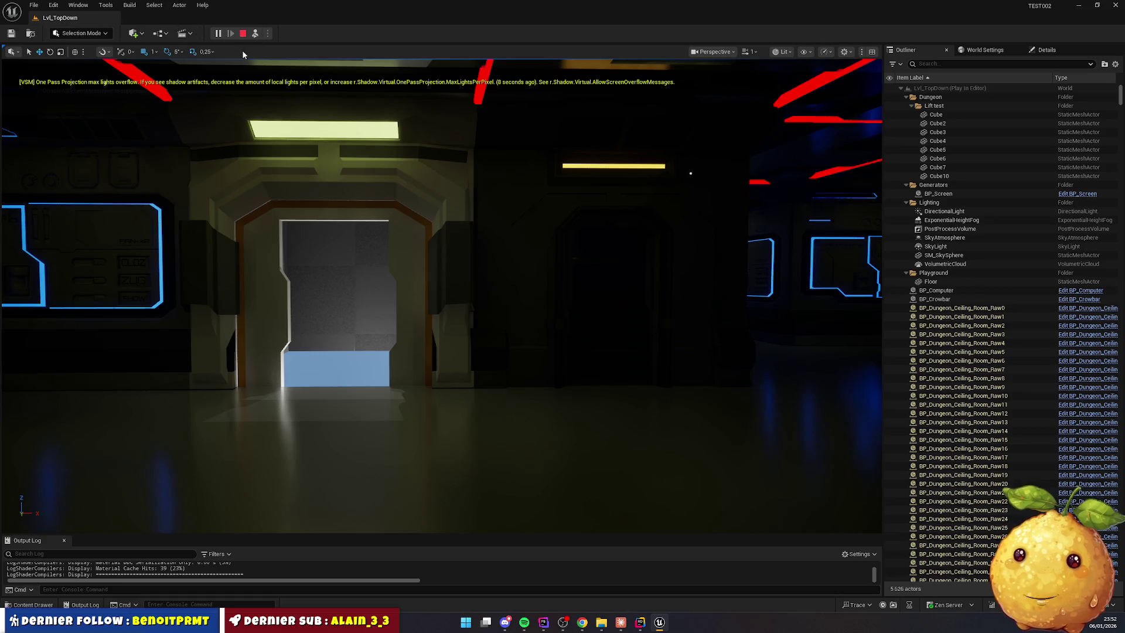
pyautogui.click(243, 35)
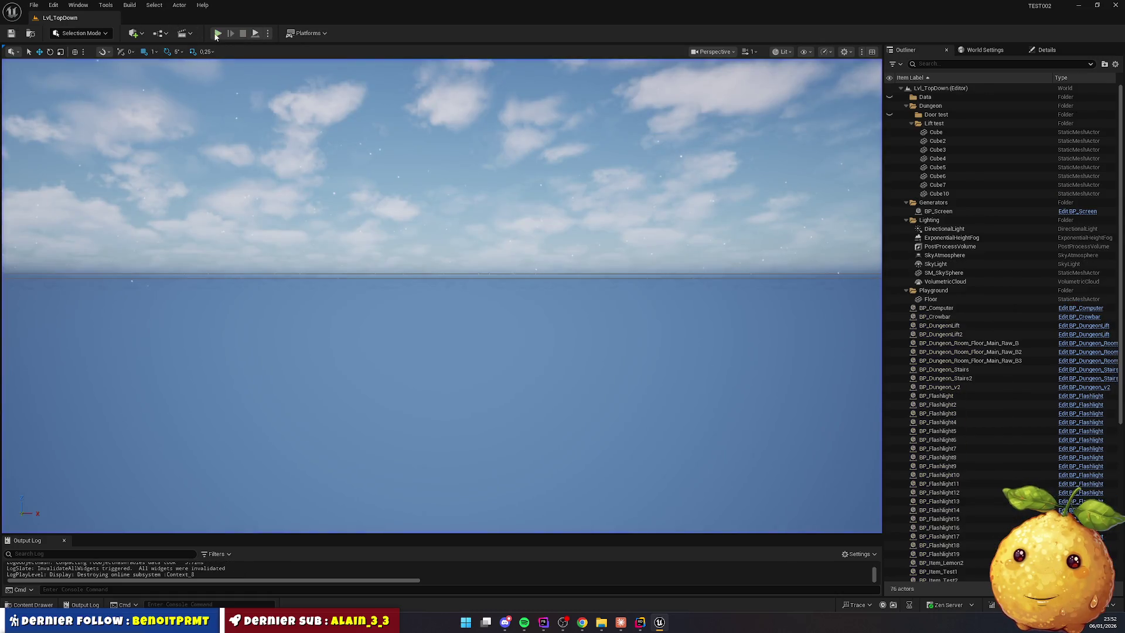
# Start a play session and equip the flashlight from hotbar slot 1
pyautogui.click(217, 33)
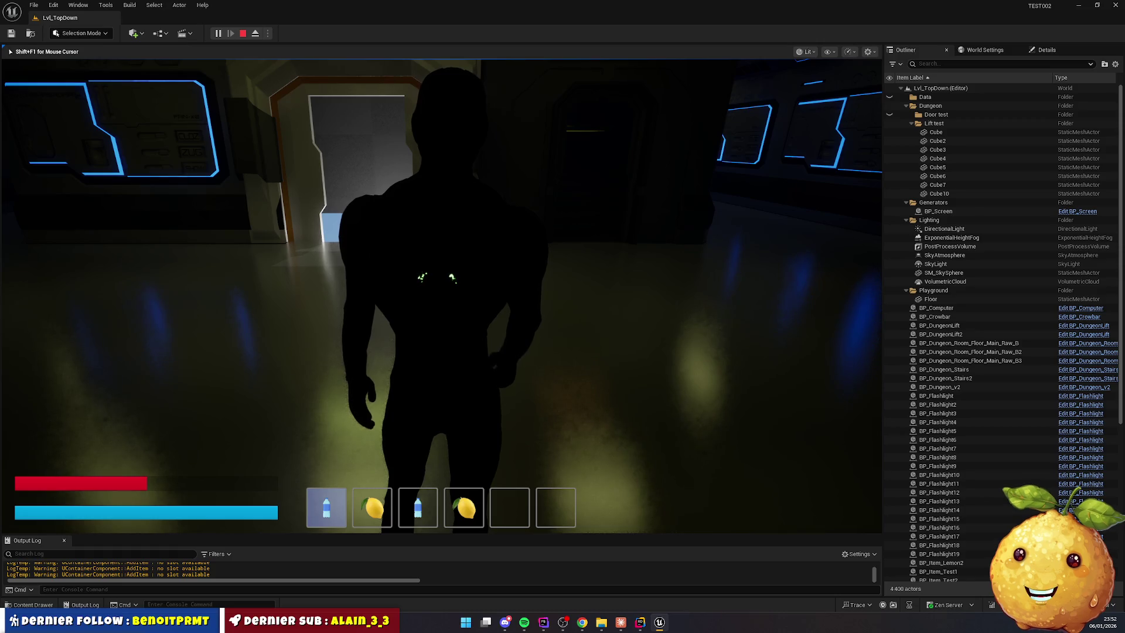
pyautogui.moveTo(302, 212); pyautogui.dragTo(314, 312)
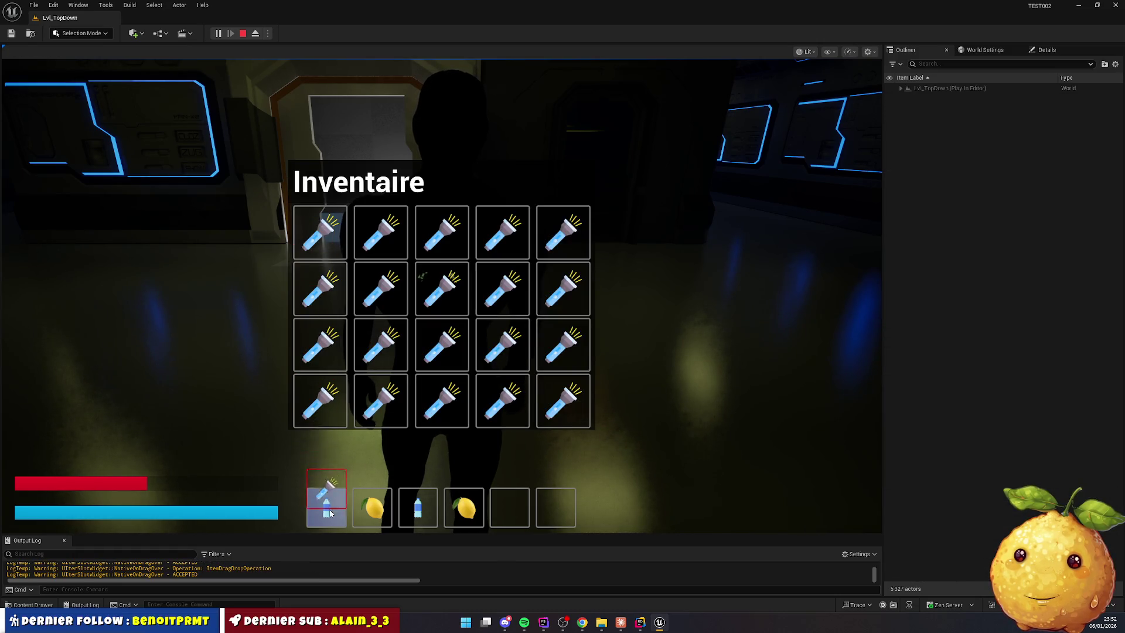
pyautogui.moveTo(329, 513); pyautogui.dragTo(341, 510)
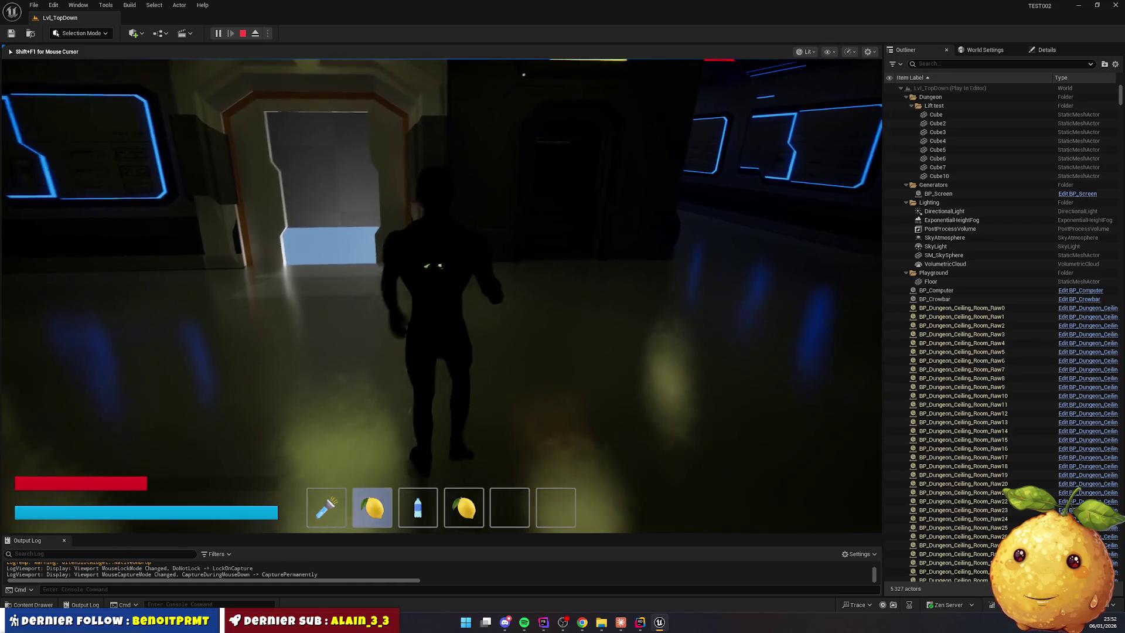
pyautogui.press('1')
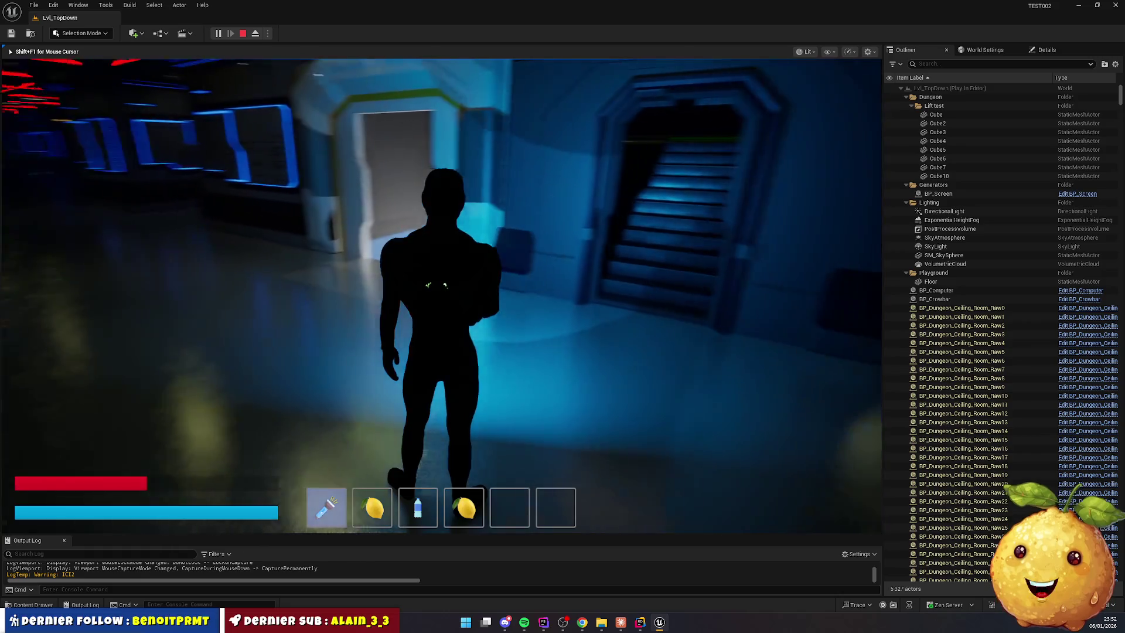
# Climb the stairs into the green room and back, reach the blue doorway, then eject with F8
pyautogui.press('w')
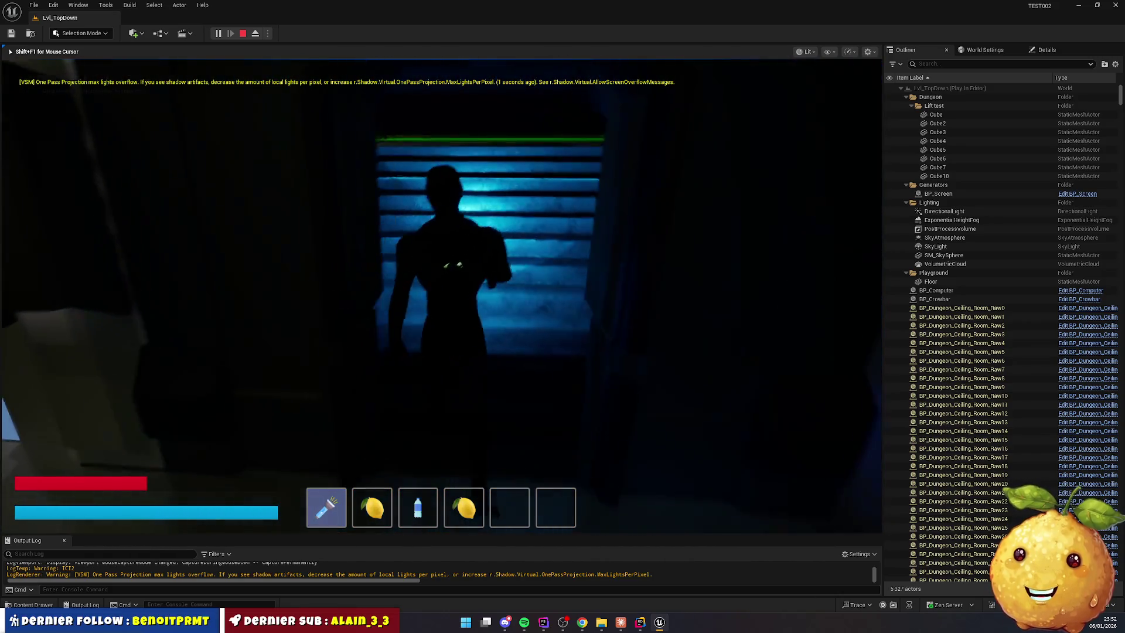
pyautogui.press('w')
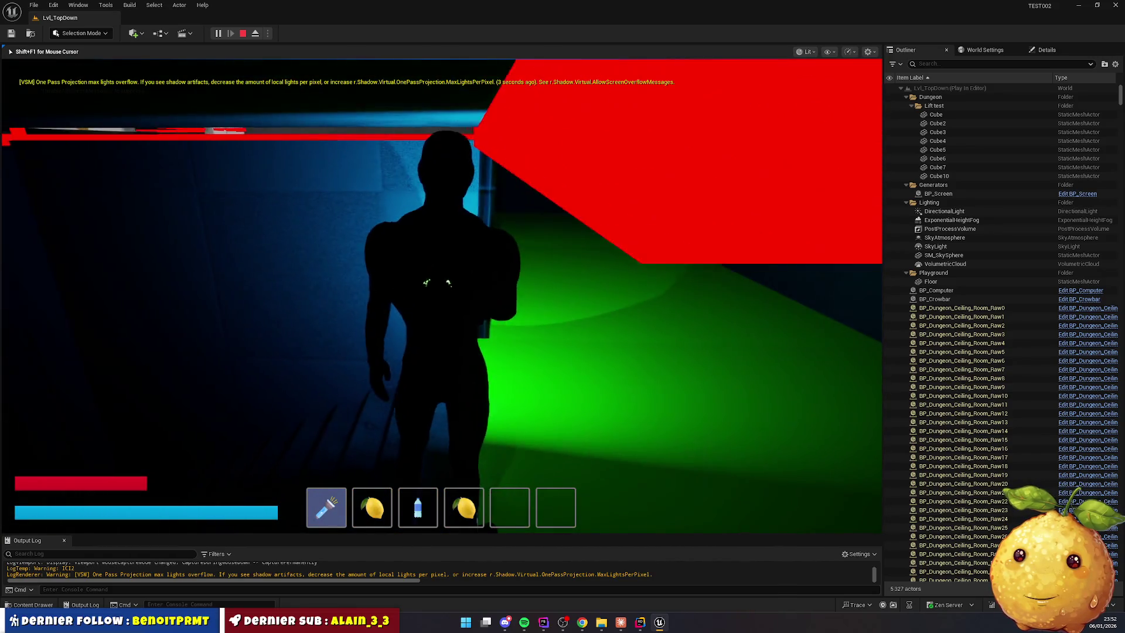
pyautogui.press('w')
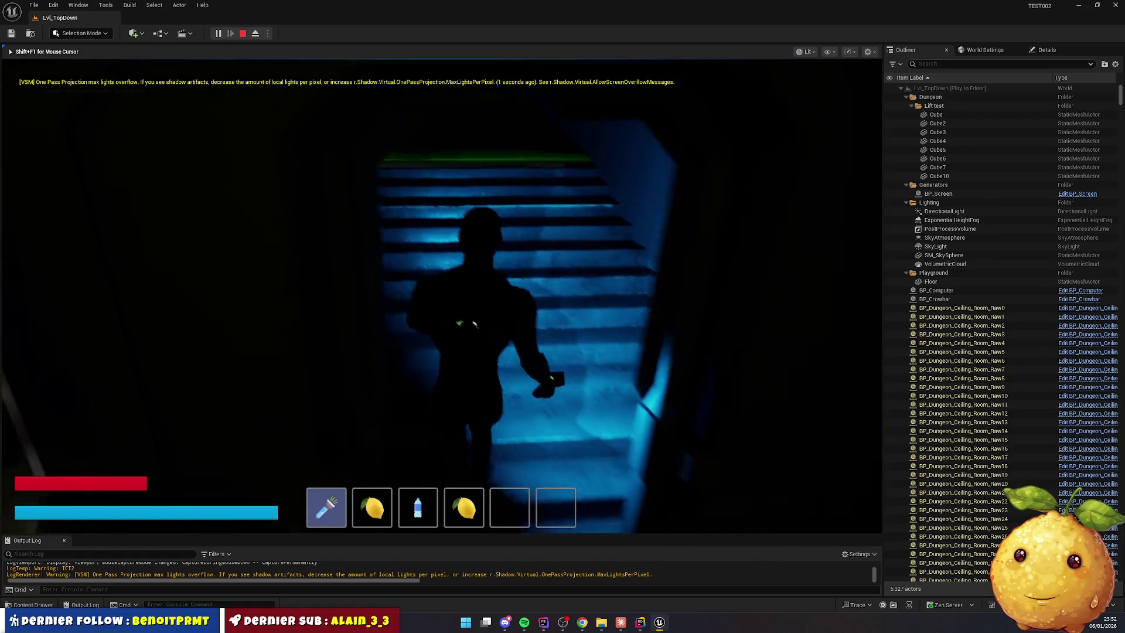
pyautogui.press('w')
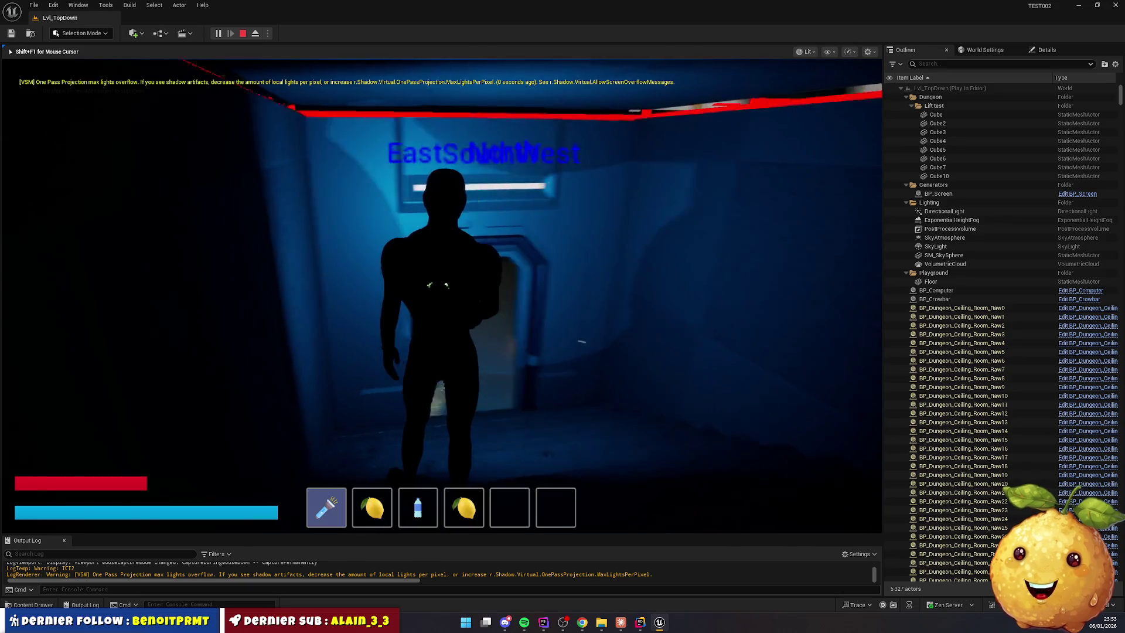
pyautogui.press('w')
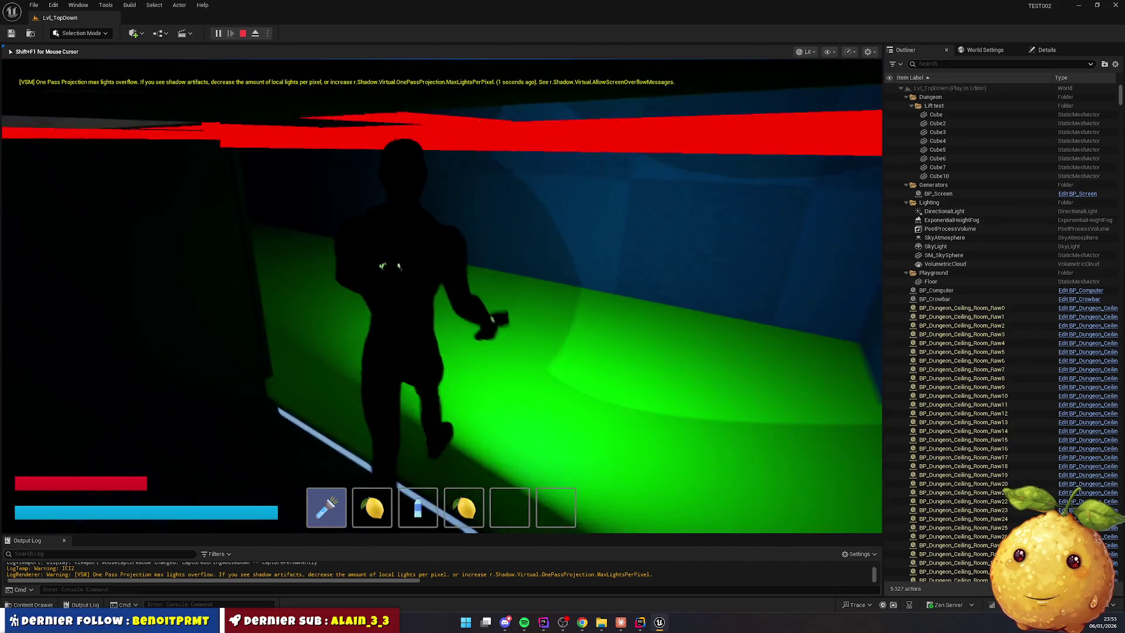
pyautogui.press('w')
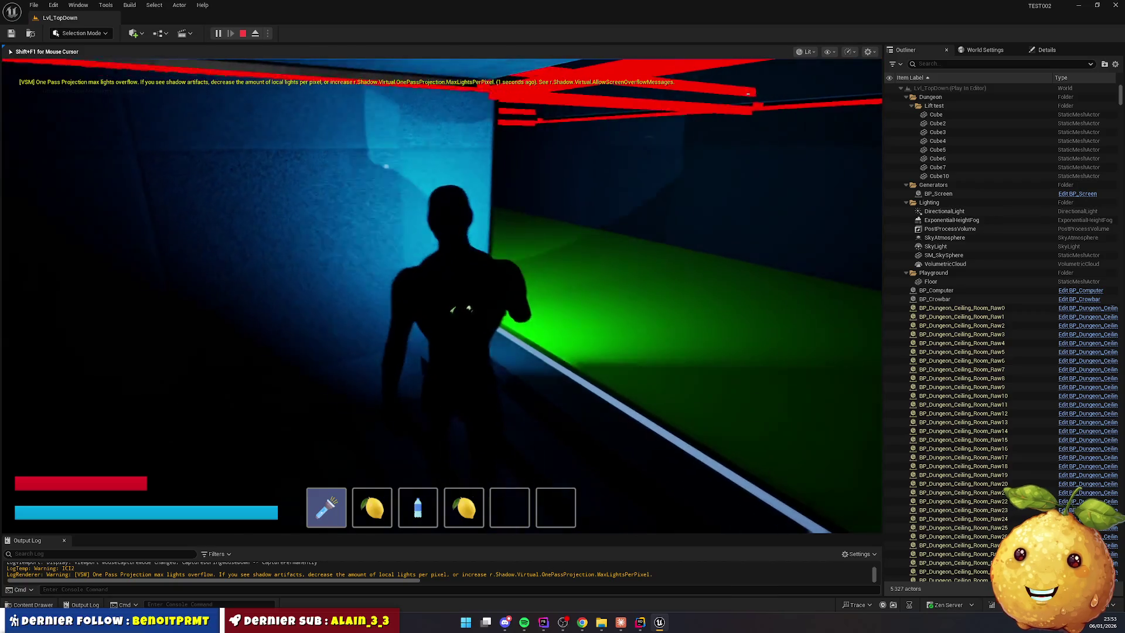
pyautogui.press('w')
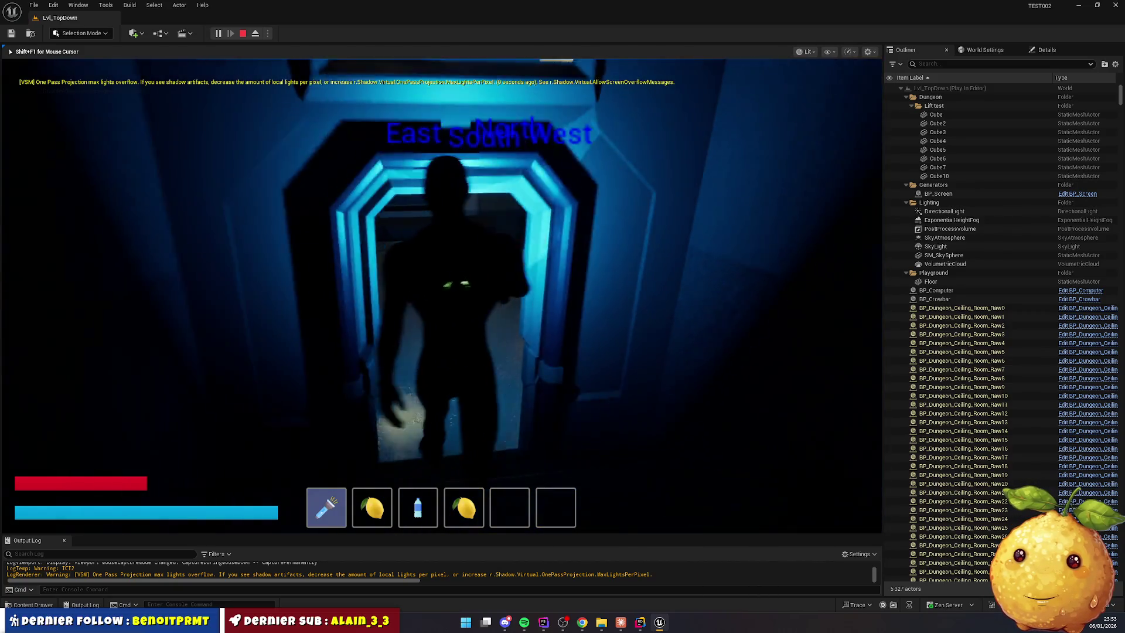
pyautogui.press('w')
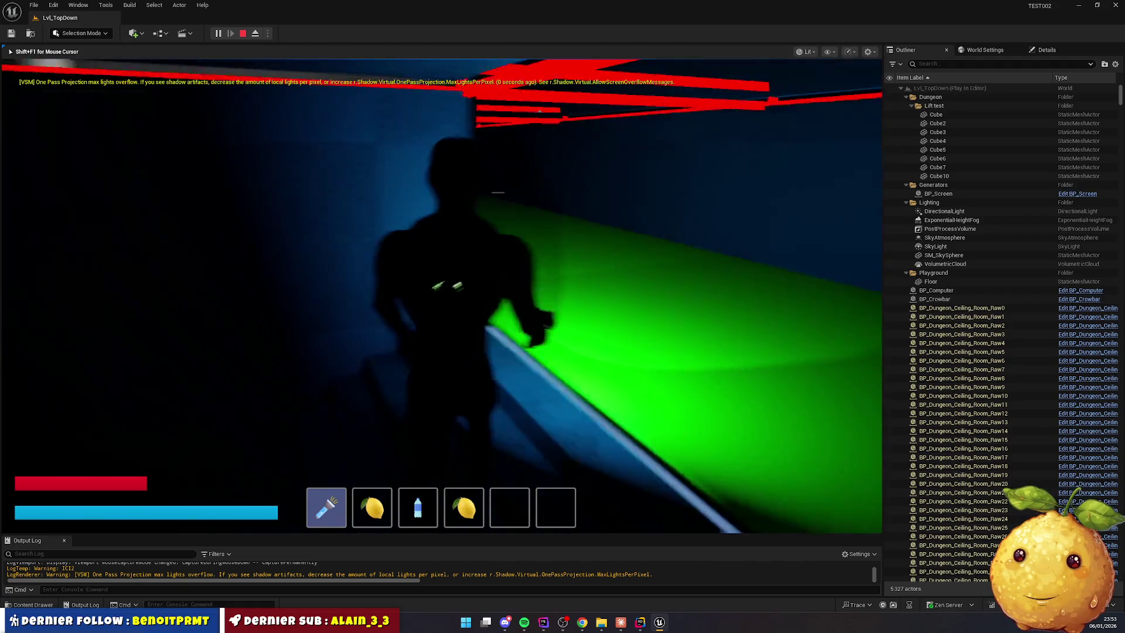
pyautogui.press('F8')
# Inspect the green room floor's Details, then delete the ceiling piece blocking the view
pyautogui.click(627, 328)
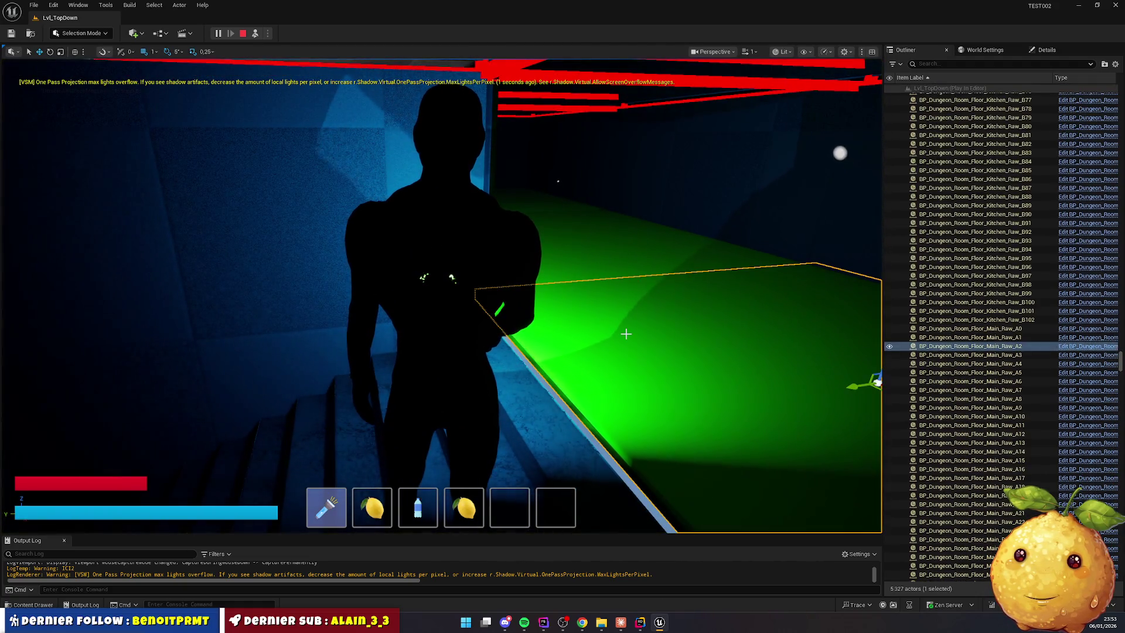
pyautogui.click(1046, 50)
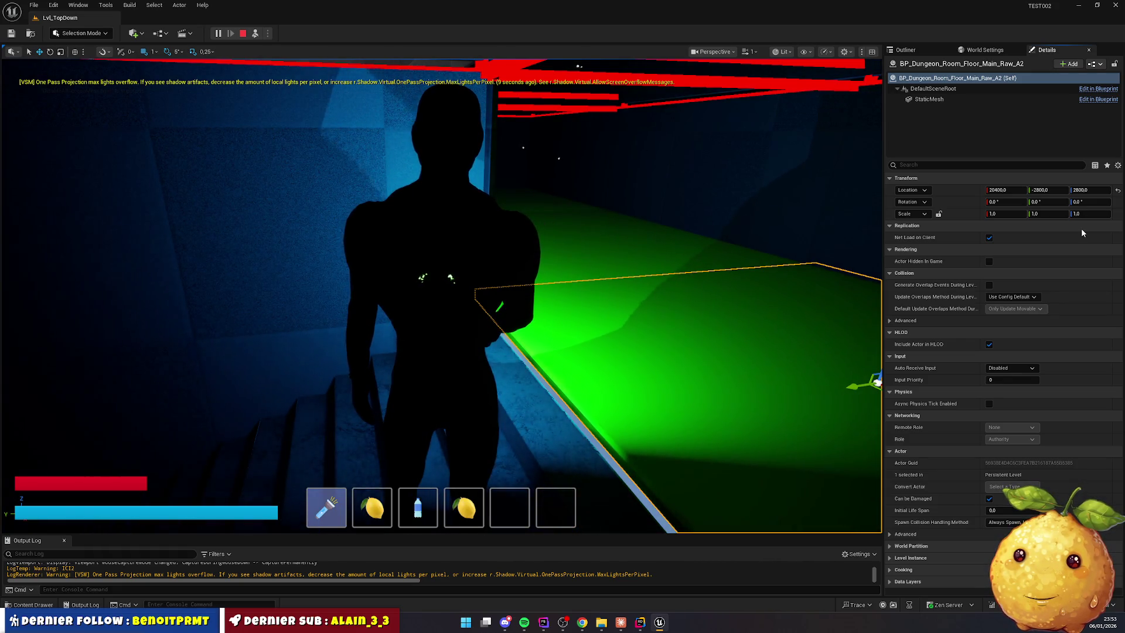
pyautogui.click(652, 335)
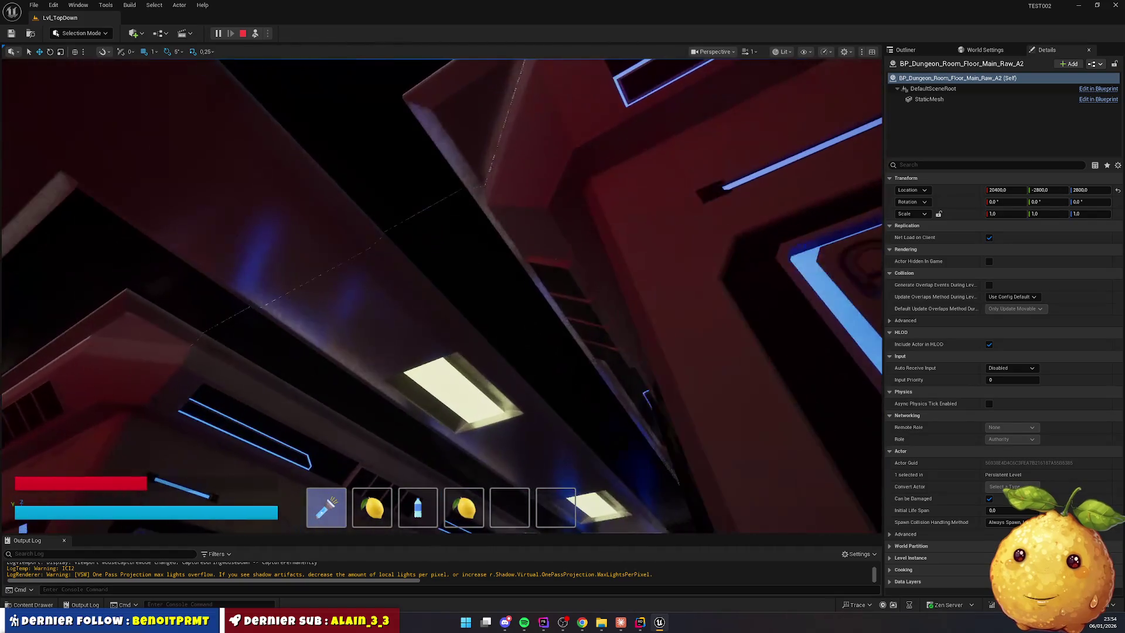
pyautogui.press('Delete')
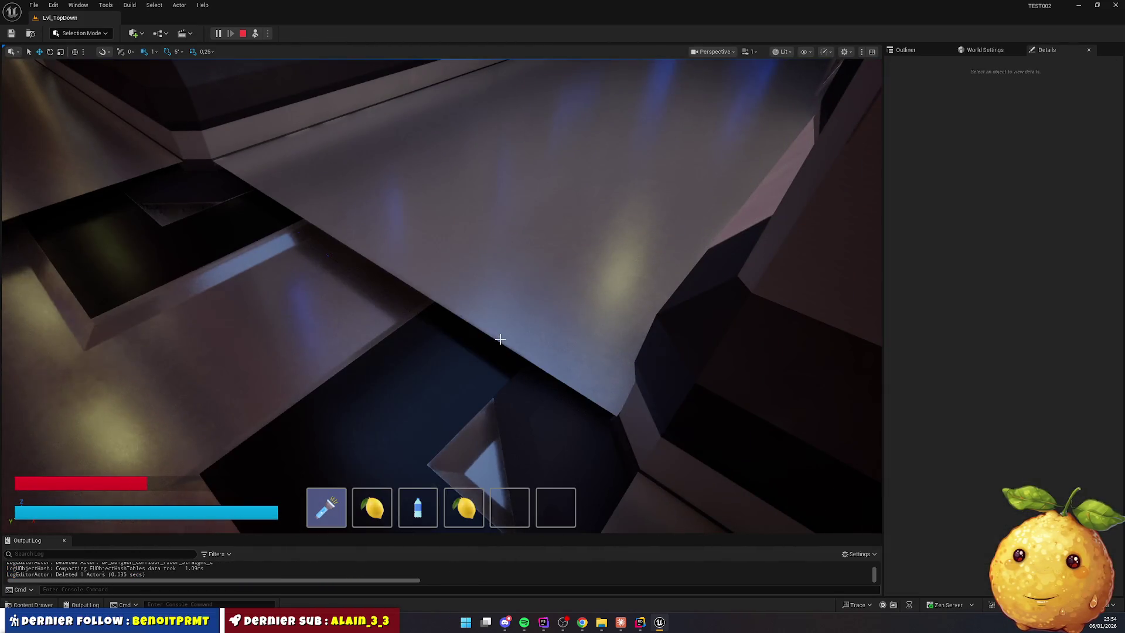
# Delete the straight corridor floor, the T-junction ceiling and a wall beside the corridor
pyautogui.click(496, 282)
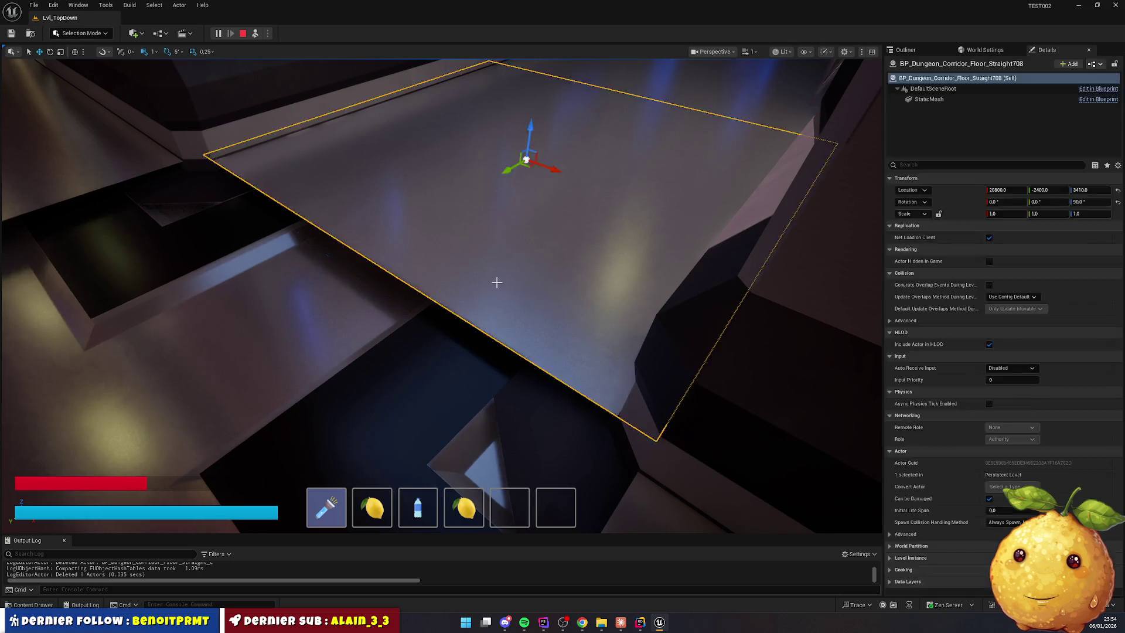
pyautogui.press('Delete')
pyautogui.click(392, 266)
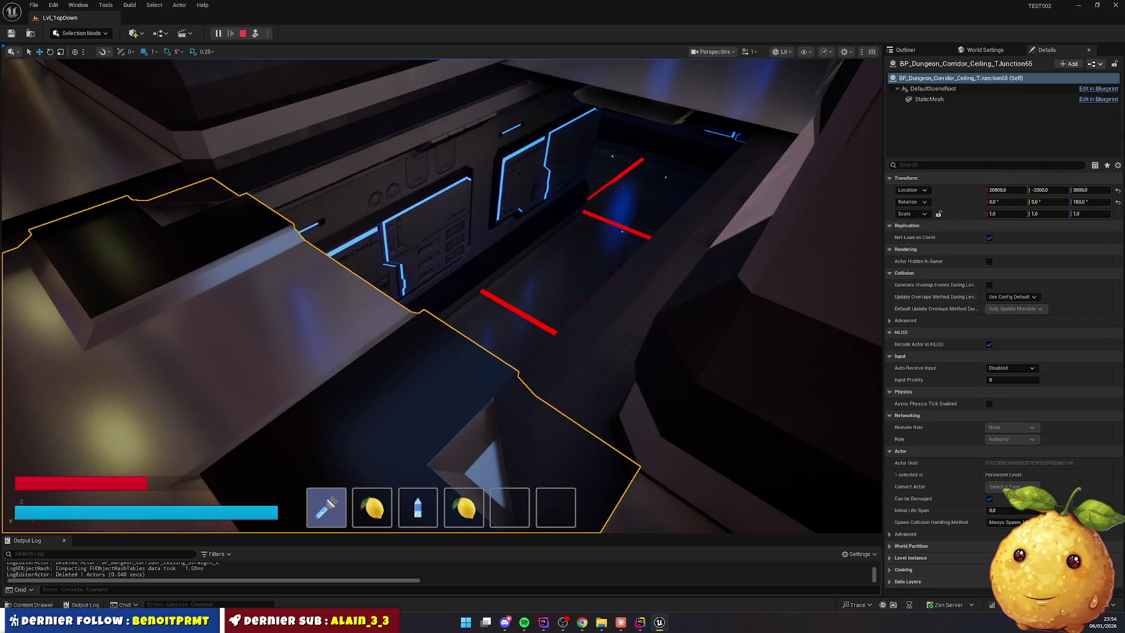
pyautogui.press('Delete')
pyautogui.click(378, 272)
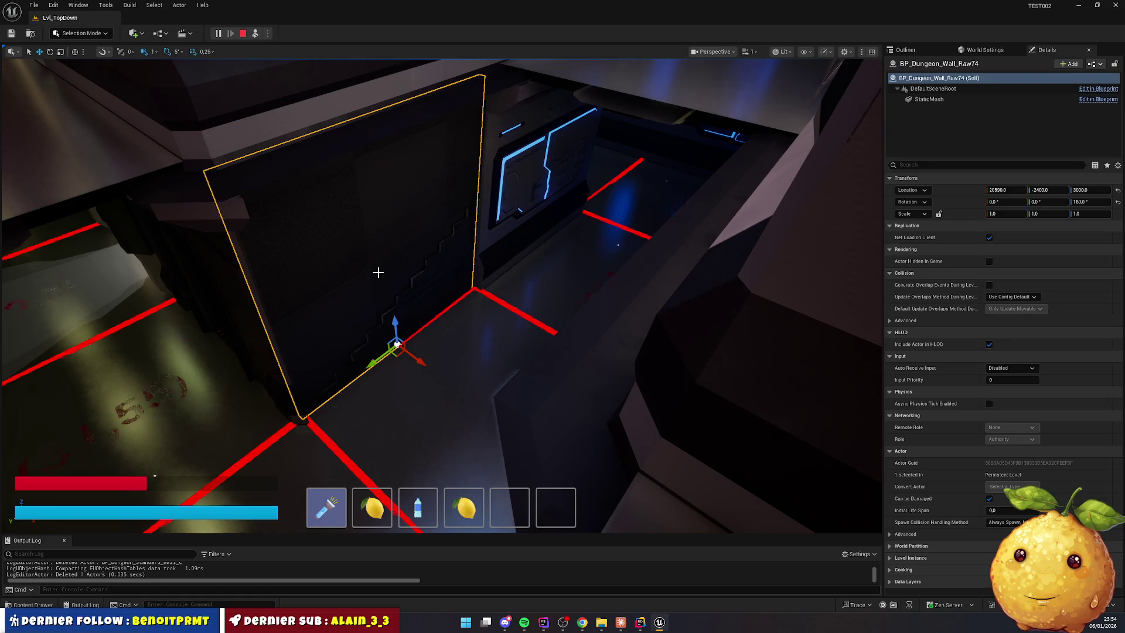
pyautogui.press('Delete')
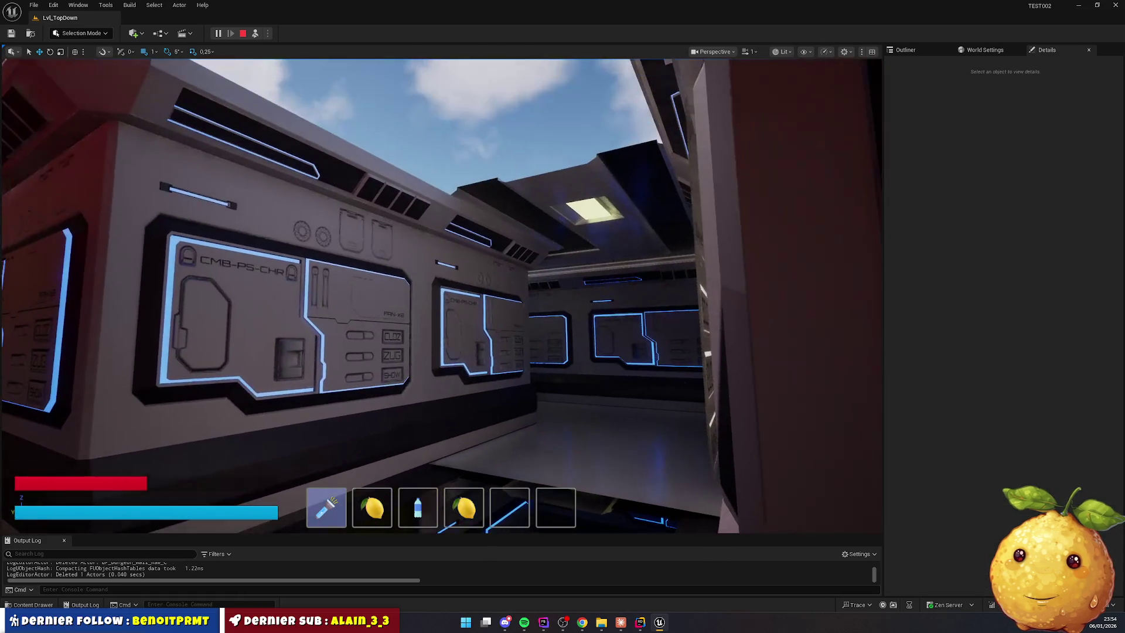
# Delete a wall, a corridor floor piece and one more piece blocking the stairs
pyautogui.click(346, 322)
pyautogui.press('Delete')
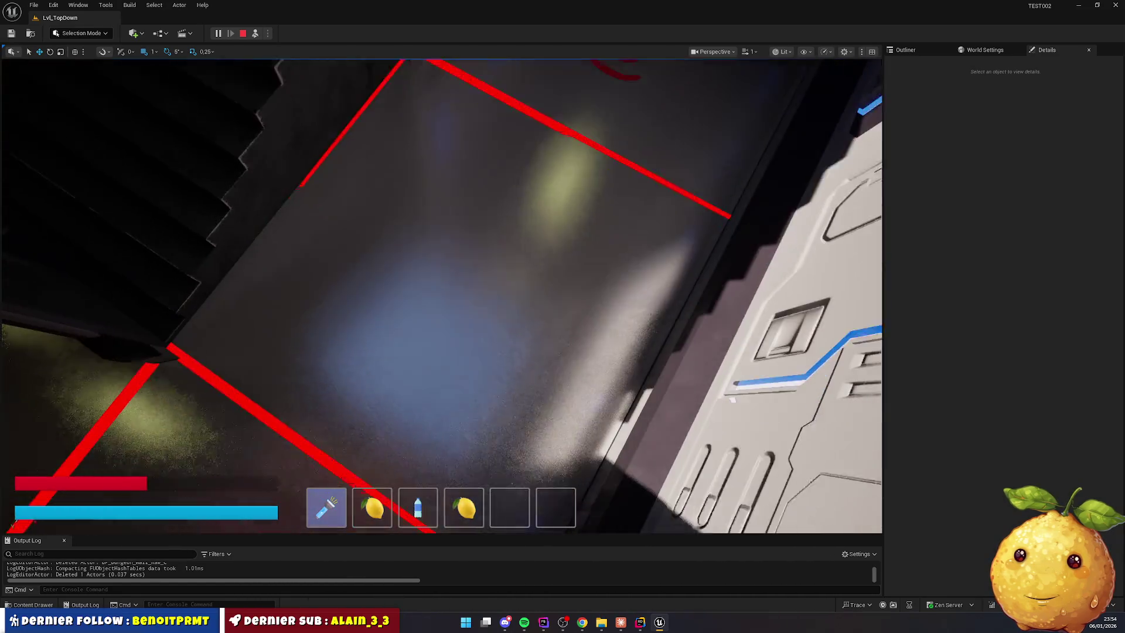
pyautogui.click(401, 333)
pyautogui.press('Delete')
pyautogui.click(404, 281)
pyautogui.press('Delete')
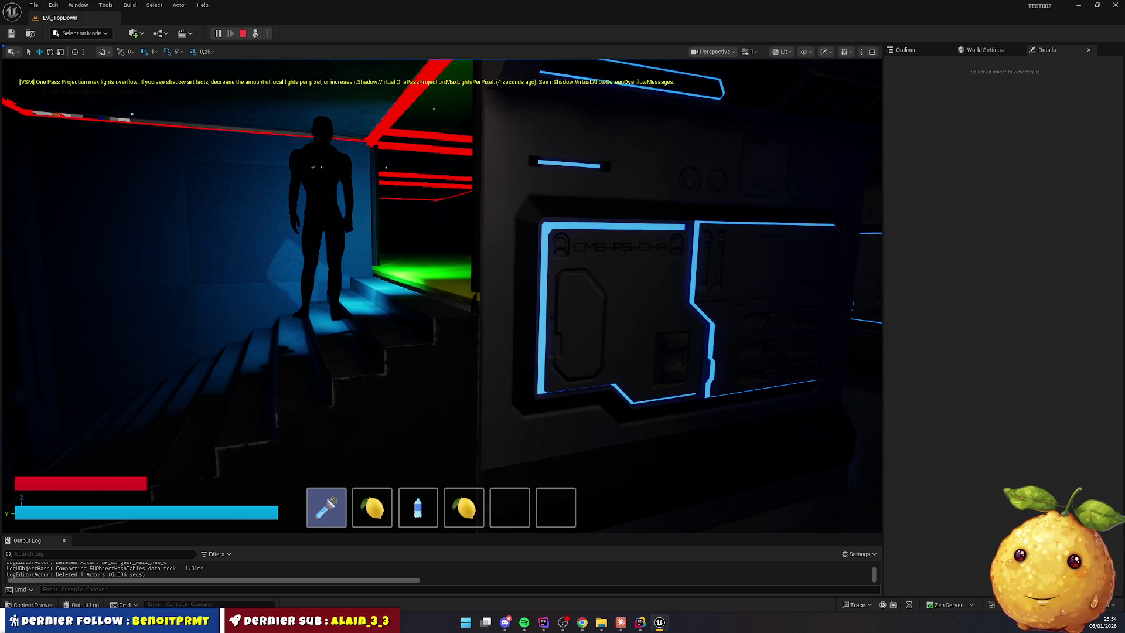
# Remove another corridor floor piece and select BP_Dungeon_Stairs0 at 20400, -2400, 2500
pyautogui.click(306, 324)
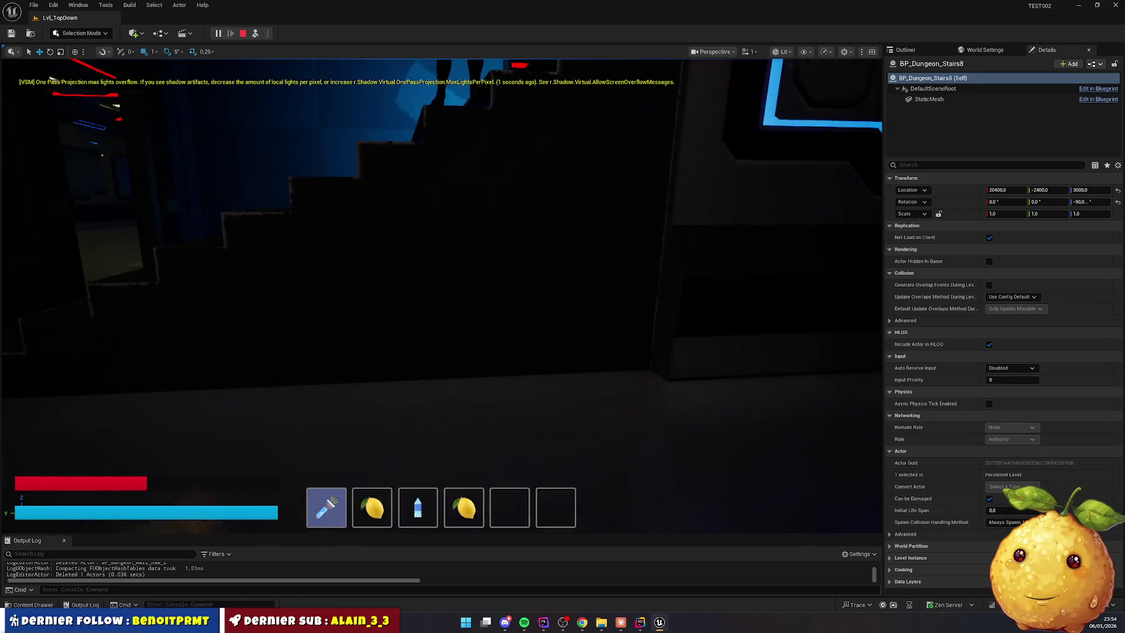
pyautogui.press('Delete')
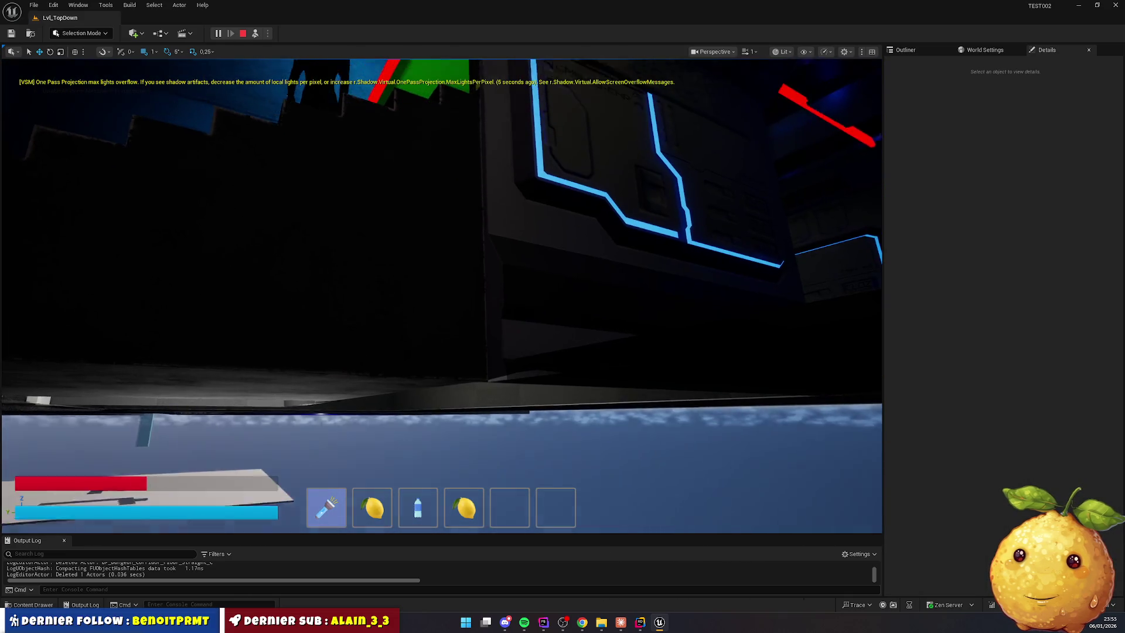
pyautogui.click(426, 361)
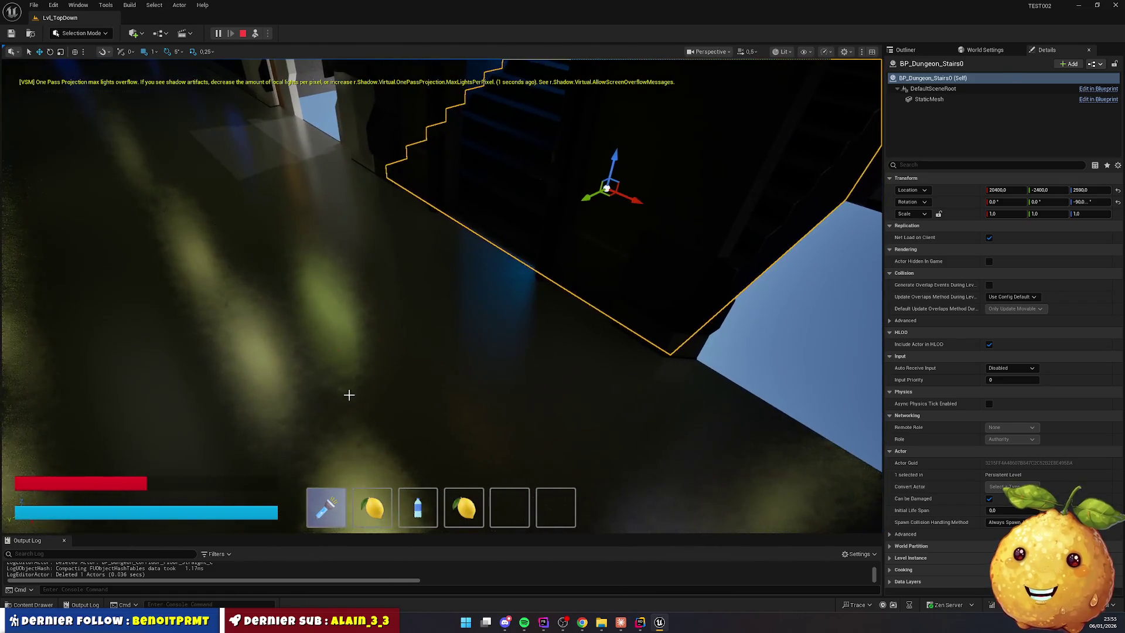
# Delete BP_Dungeon_Stairs0 and two corridor ceiling pieces
pyautogui.press('Delete')
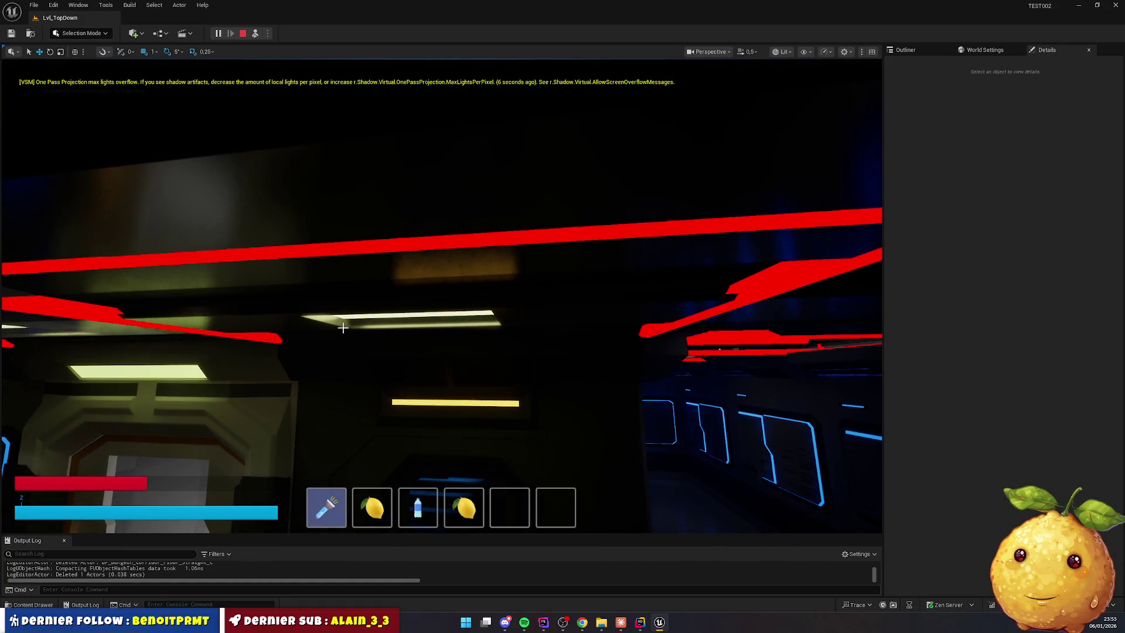
pyautogui.click(348, 332)
pyautogui.press('Delete')
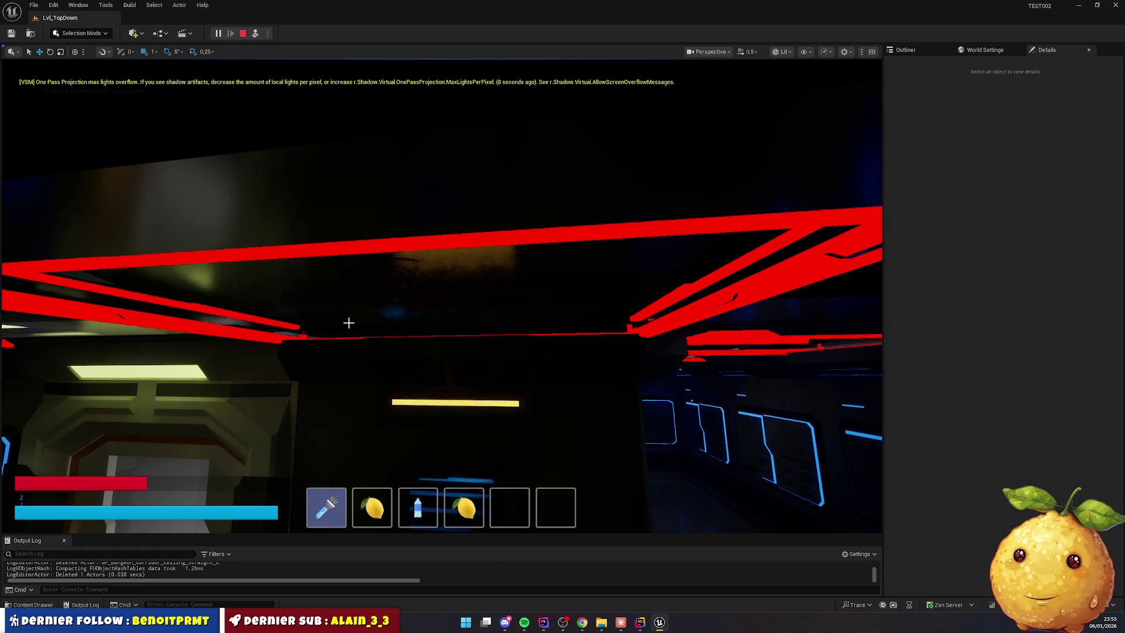
pyautogui.click(345, 323)
pyautogui.press('Delete')
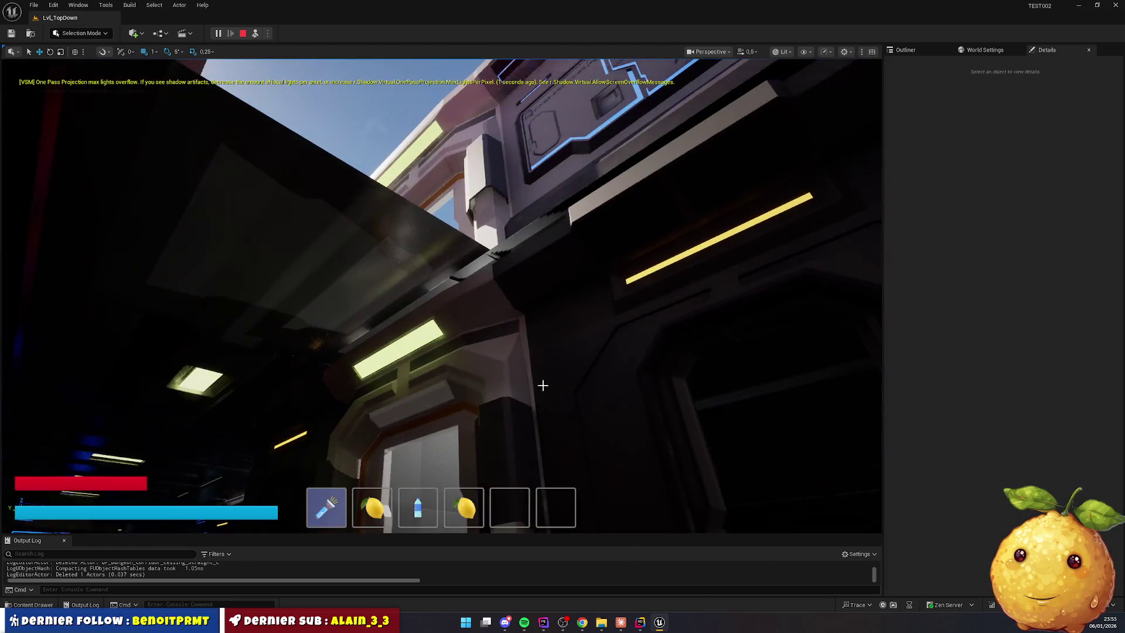
# Delete the overhead corridor floor piece, walk toward the yellow light bar, and list the level's actors
pyautogui.click(429, 308)
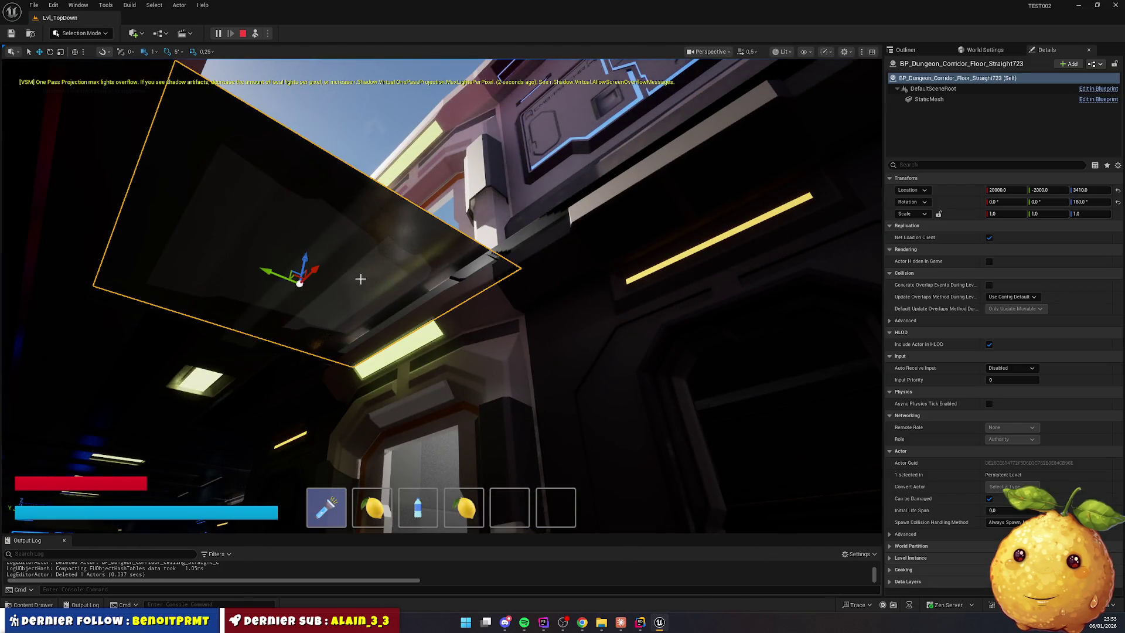
pyautogui.press('Delete')
pyautogui.press('w')
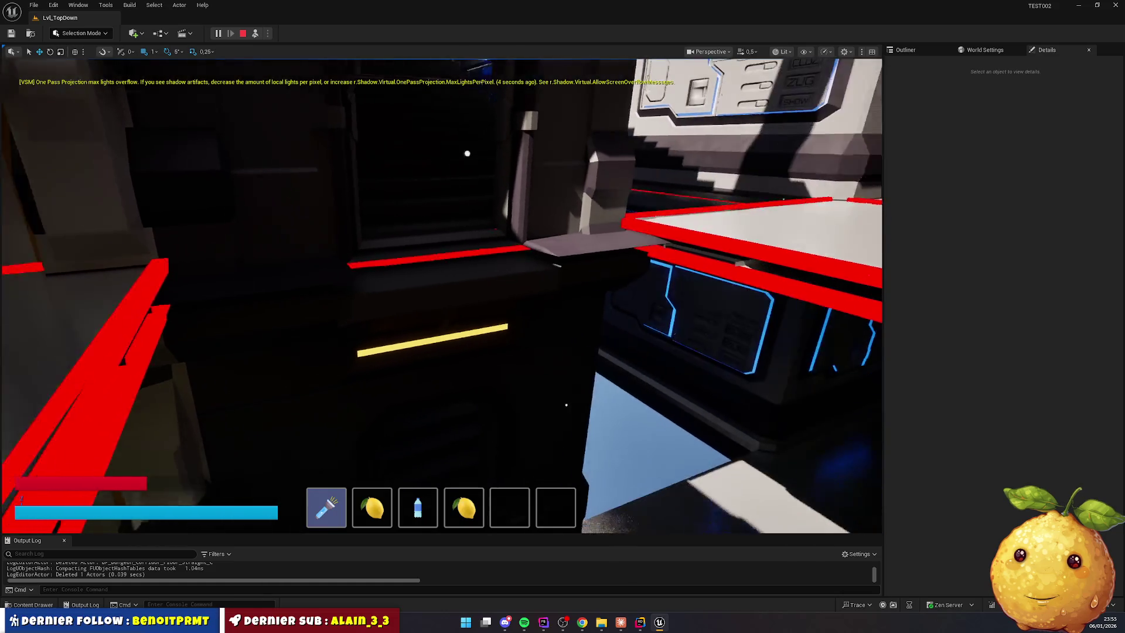
pyautogui.press('w')
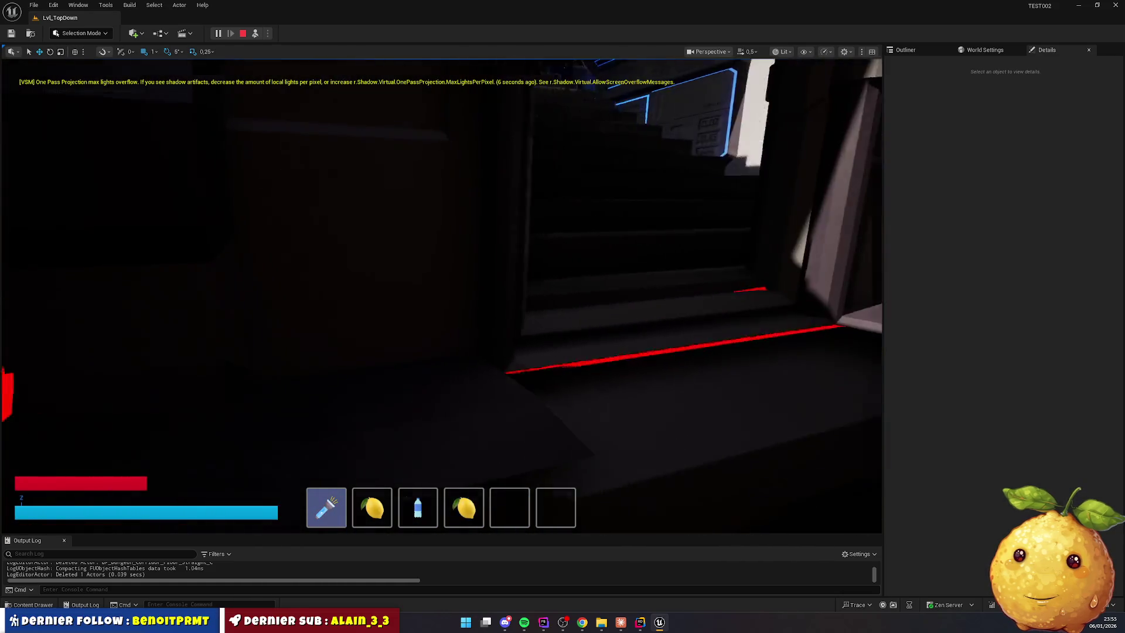
pyautogui.press('w')
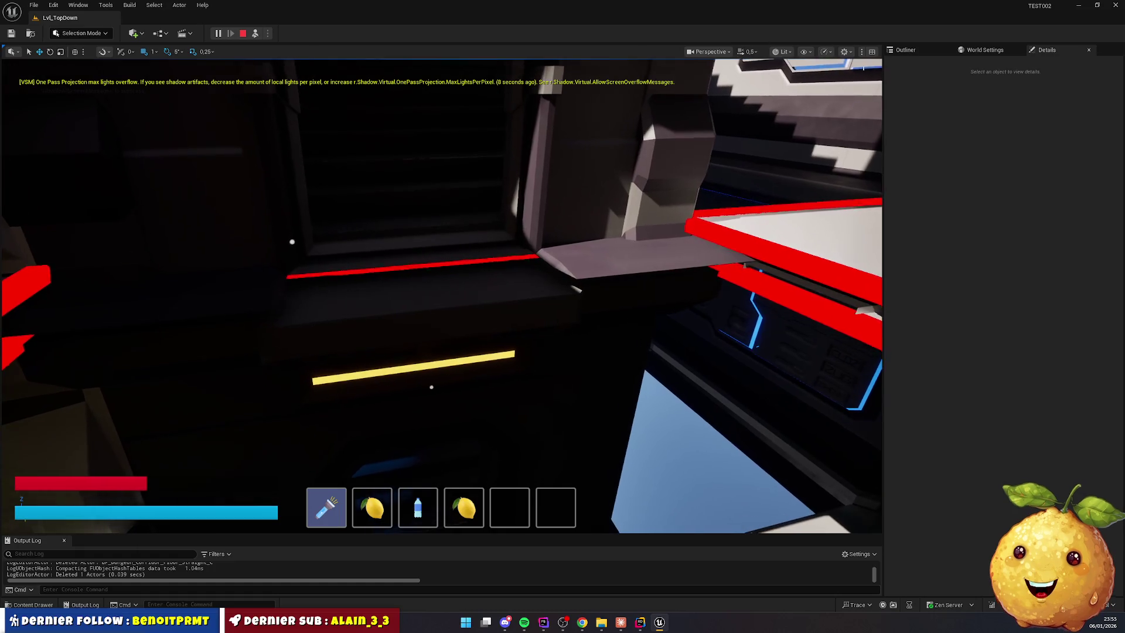
pyautogui.click(930, 52)
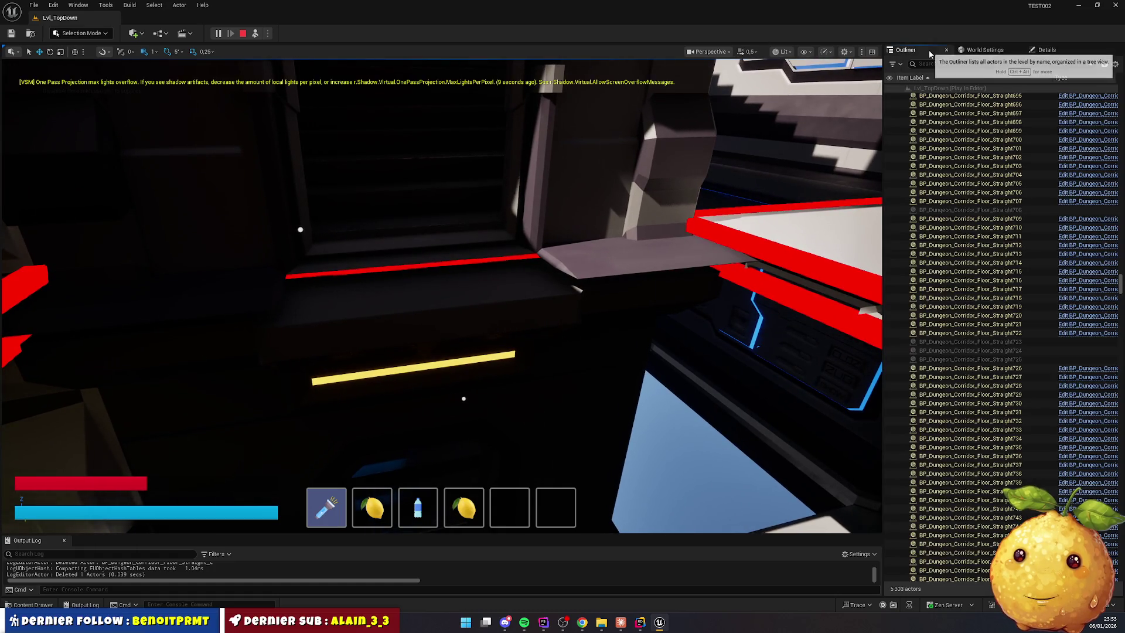
pyautogui.click(805, 52)
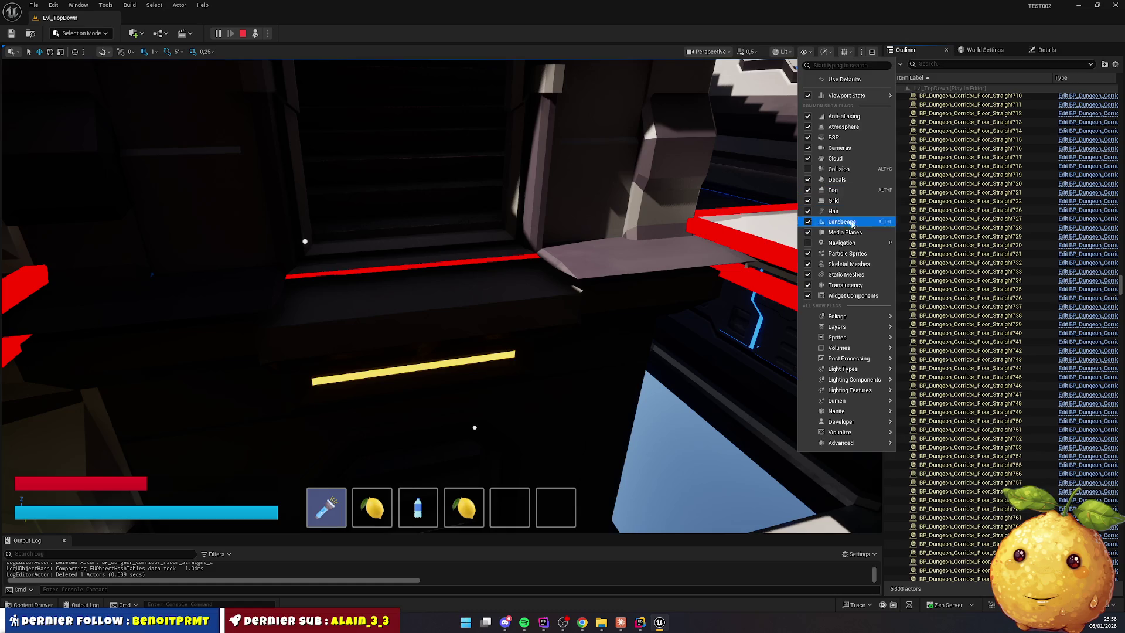
pyautogui.click(788, 52)
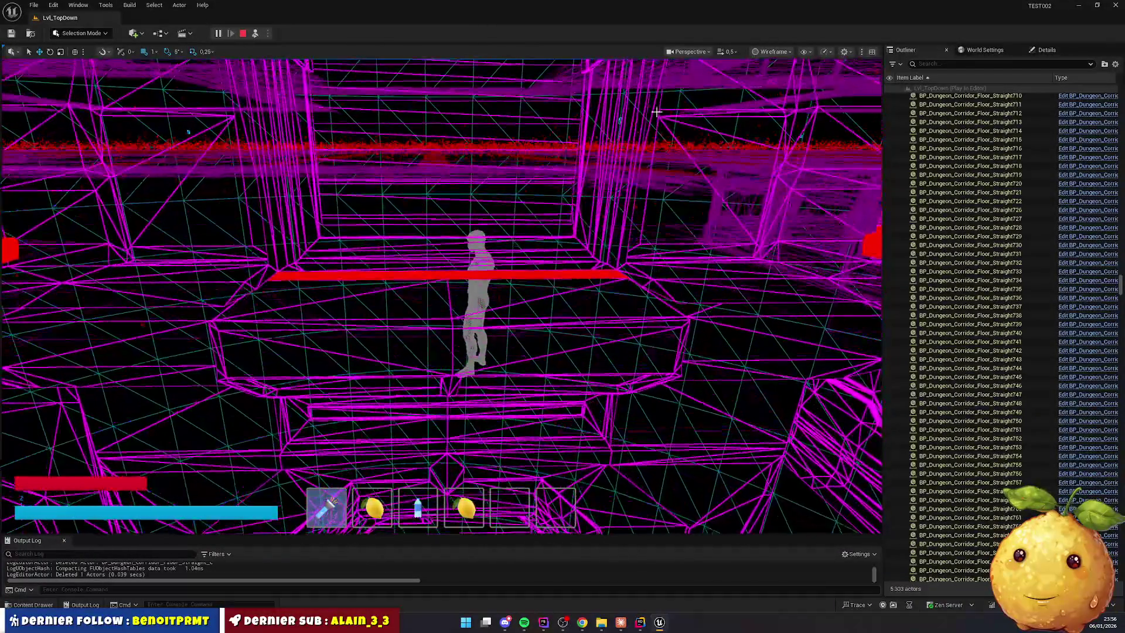
pyautogui.click(690, 51)
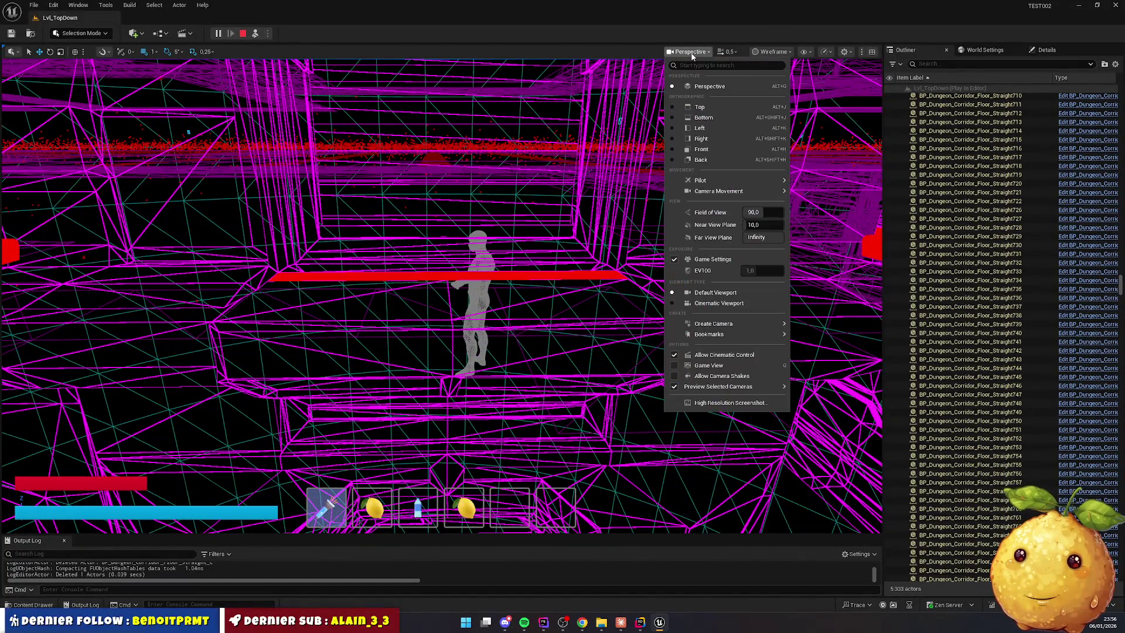
pyautogui.click(757, 52)
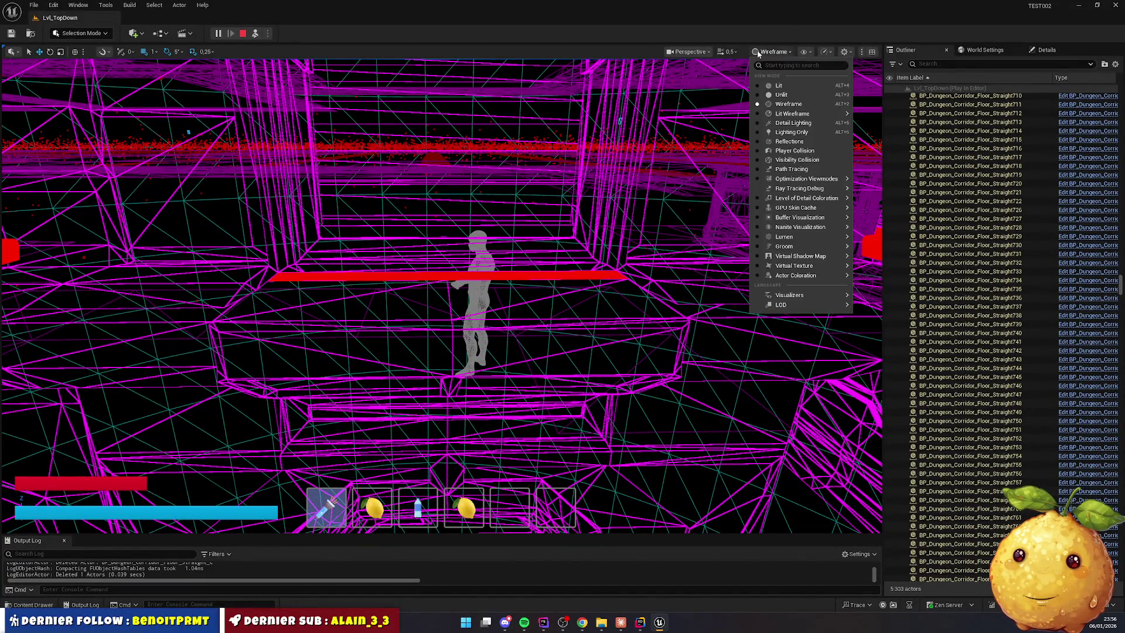
pyautogui.click(779, 86)
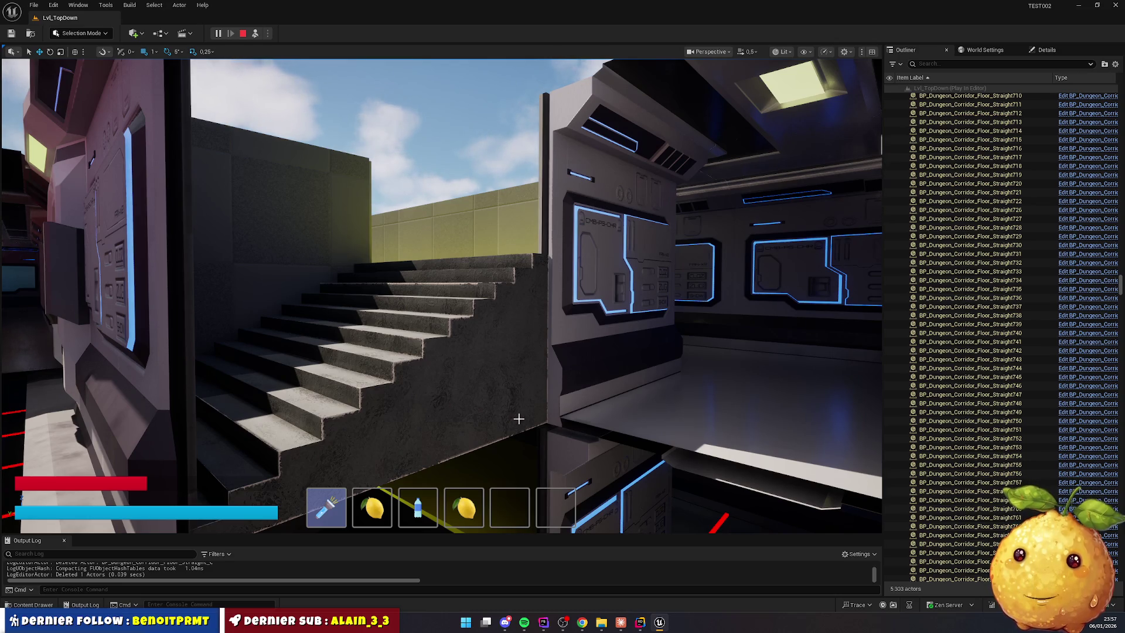
pyautogui.press('w')
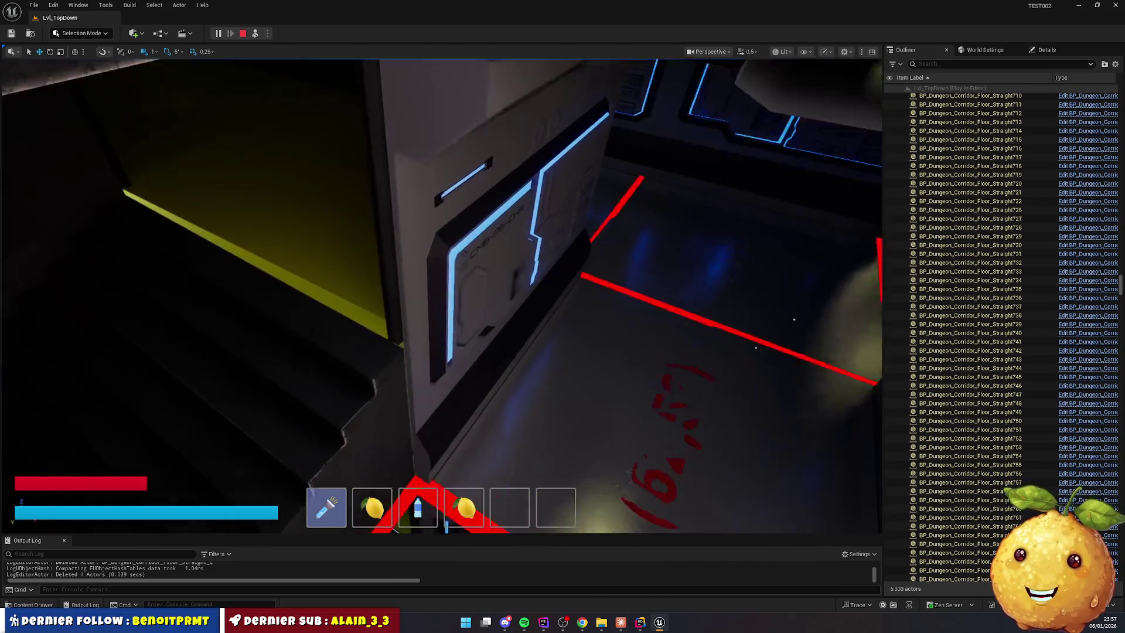
pyautogui.press('w')
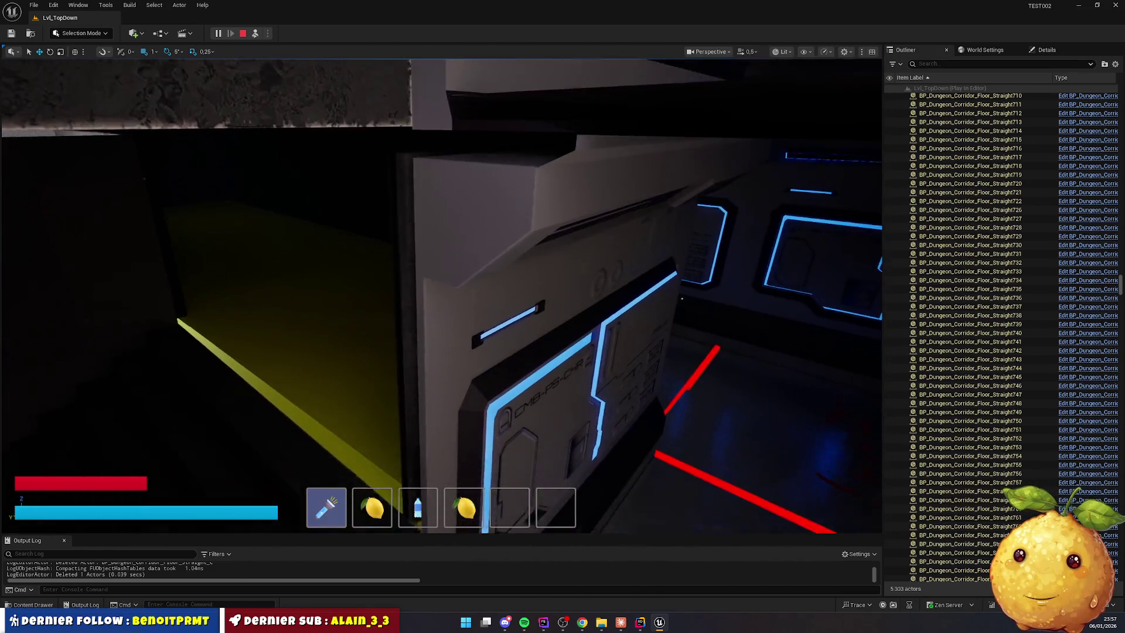
pyautogui.press('w')
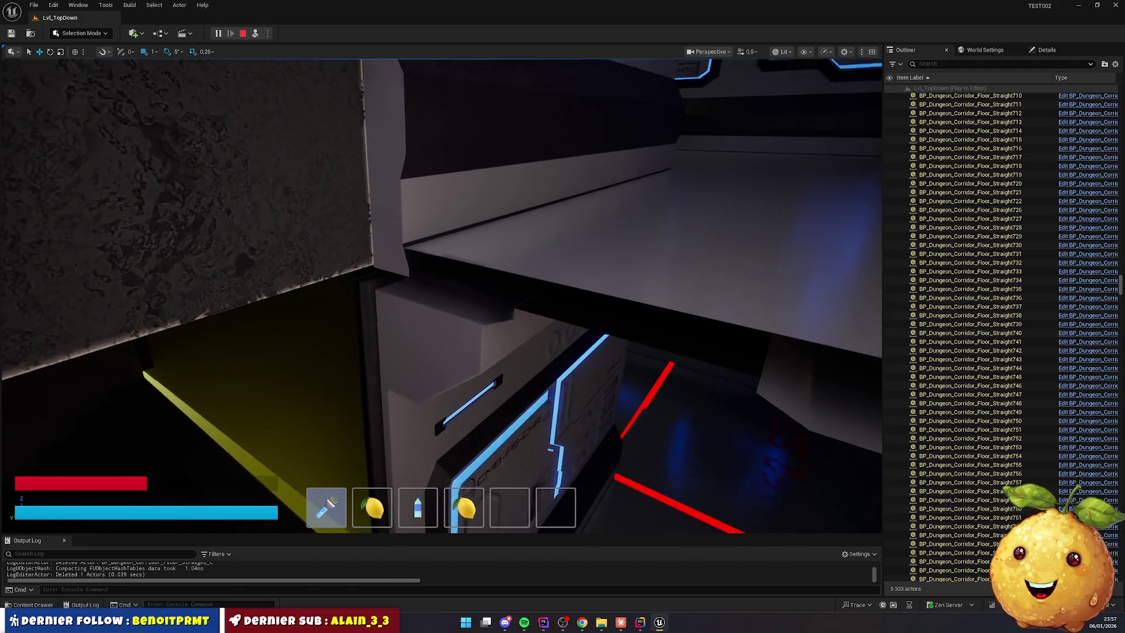
pyautogui.press('w')
pyautogui.press('w')
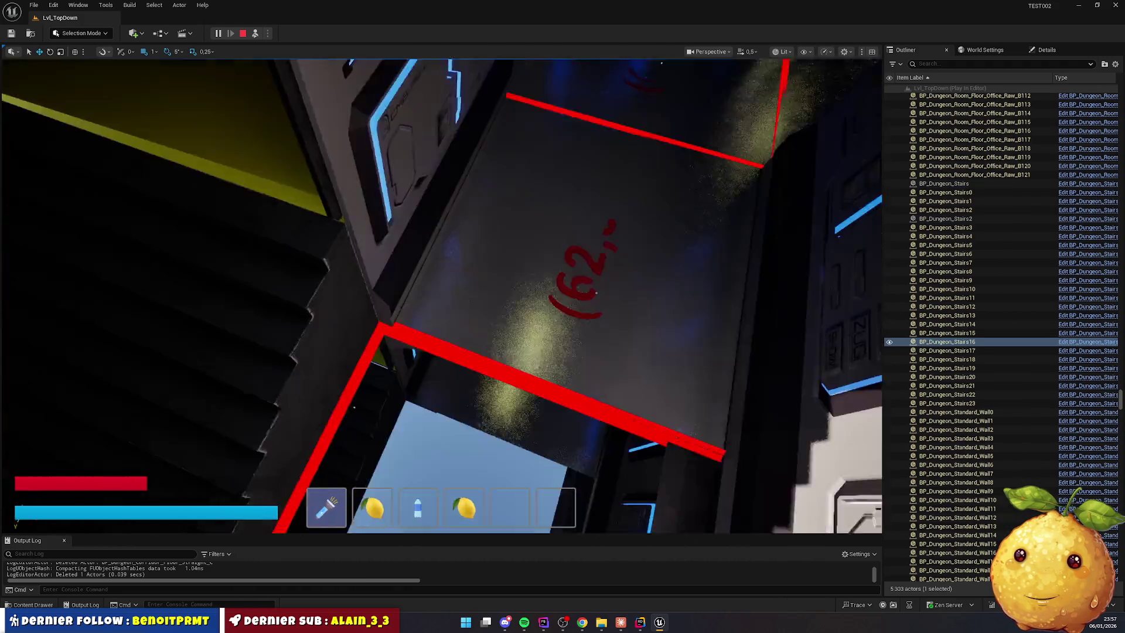
pyautogui.press('w')
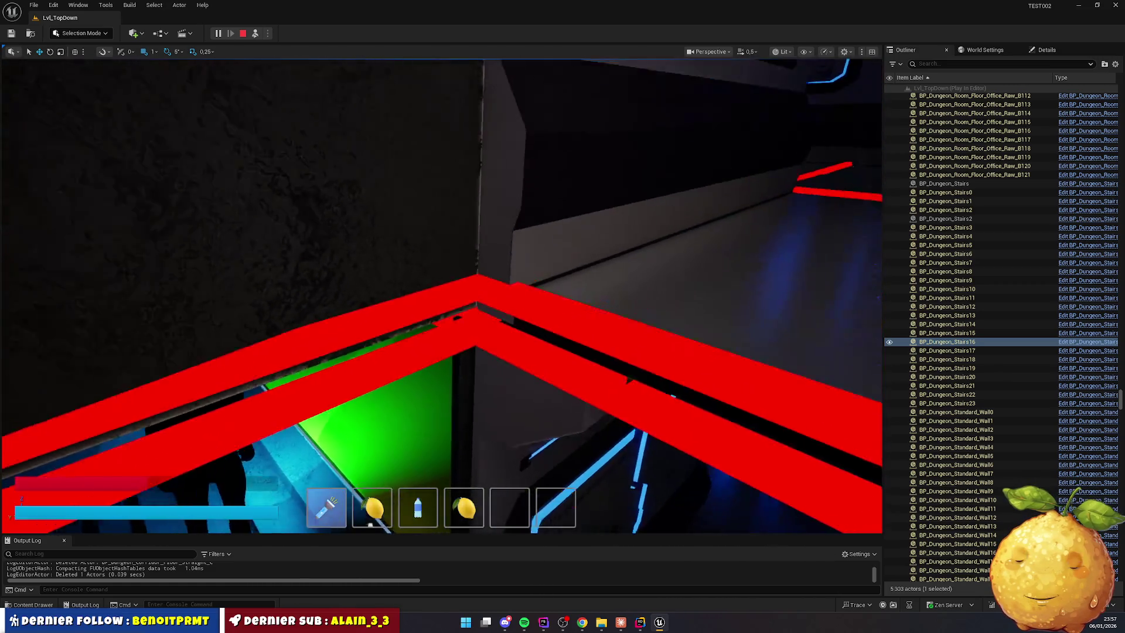
pyautogui.press('w')
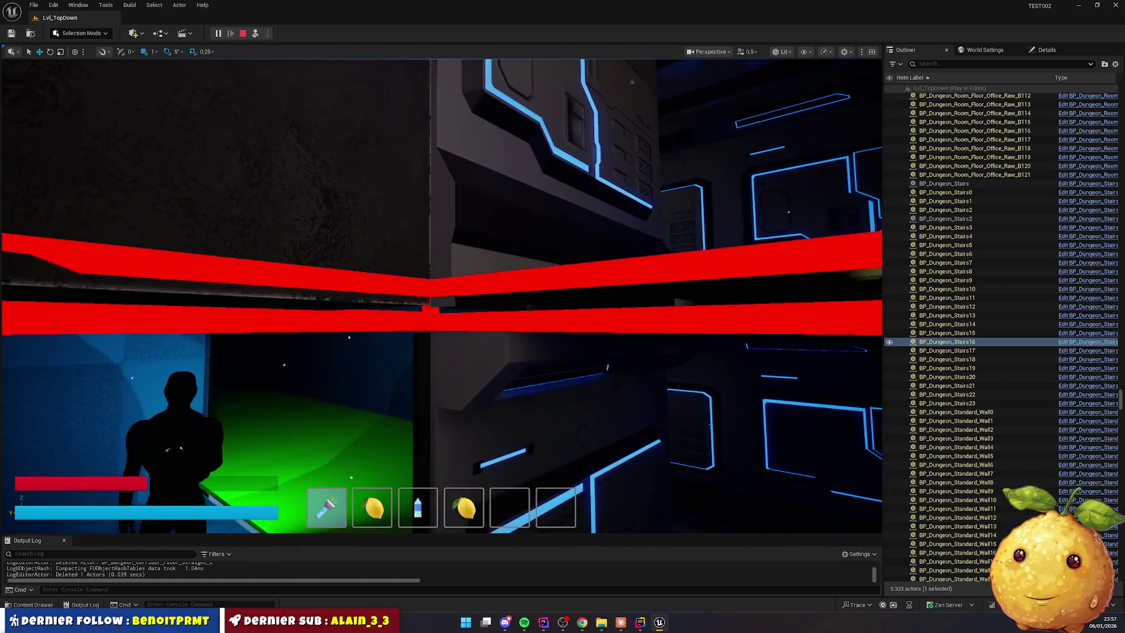
pyautogui.press('w')
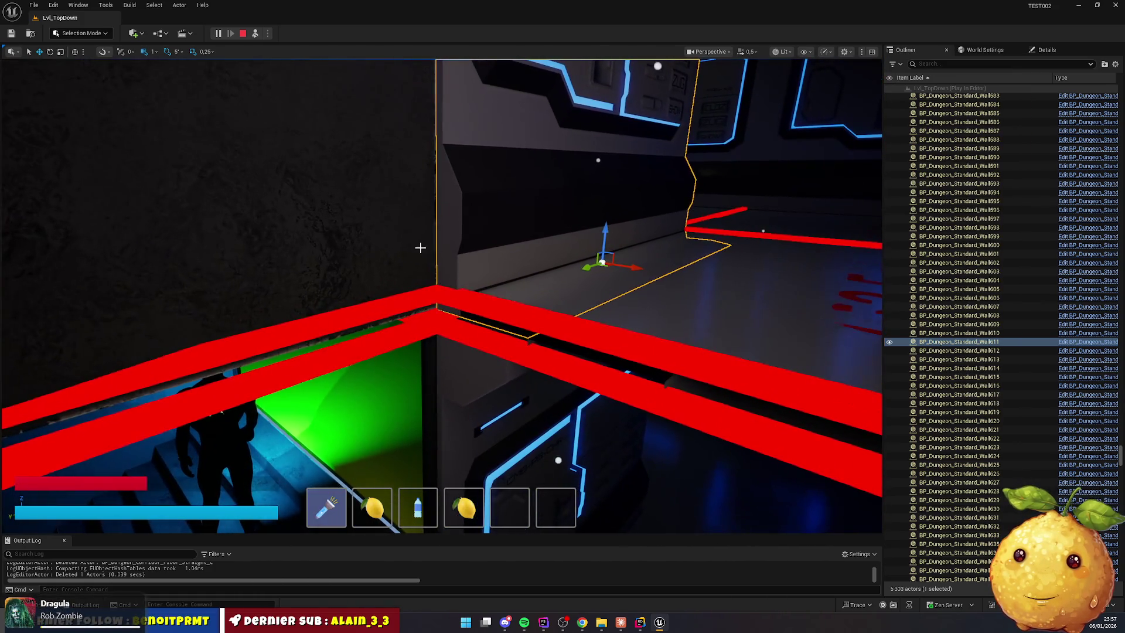
pyautogui.click(424, 293)
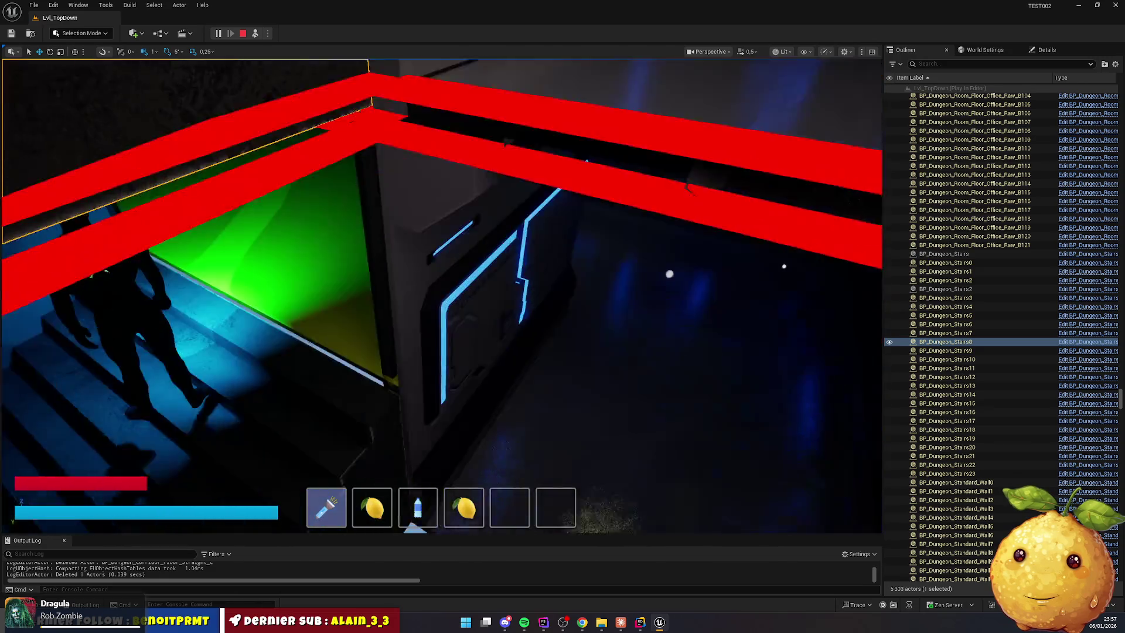
pyautogui.press('w')
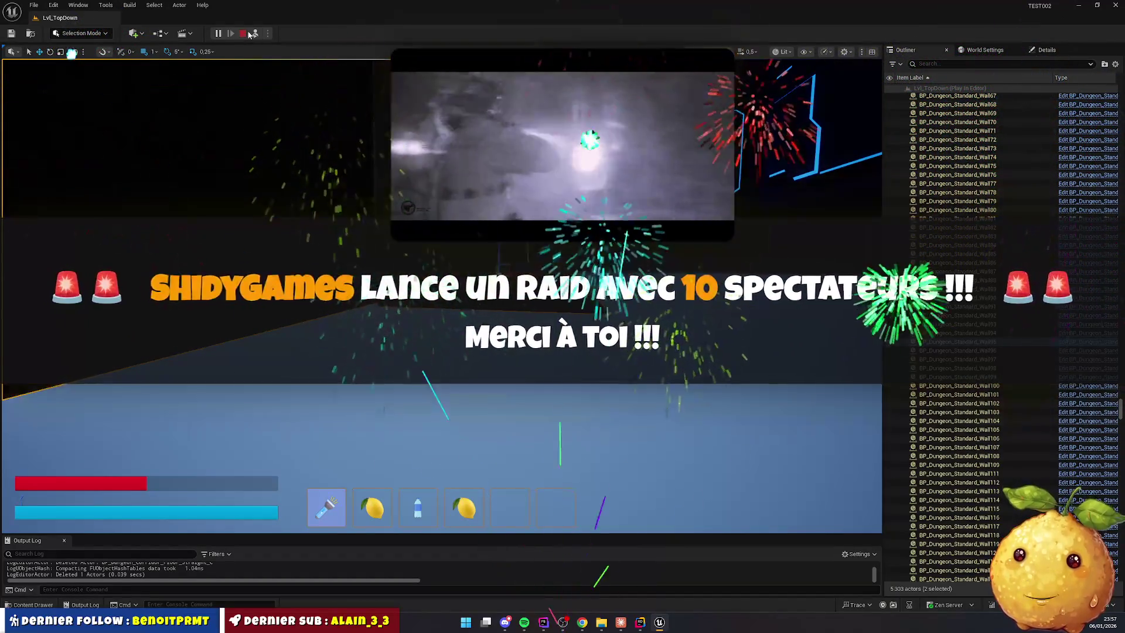
# Restart the play session and delete two wall pieces blocking the view
pyautogui.click(243, 35)
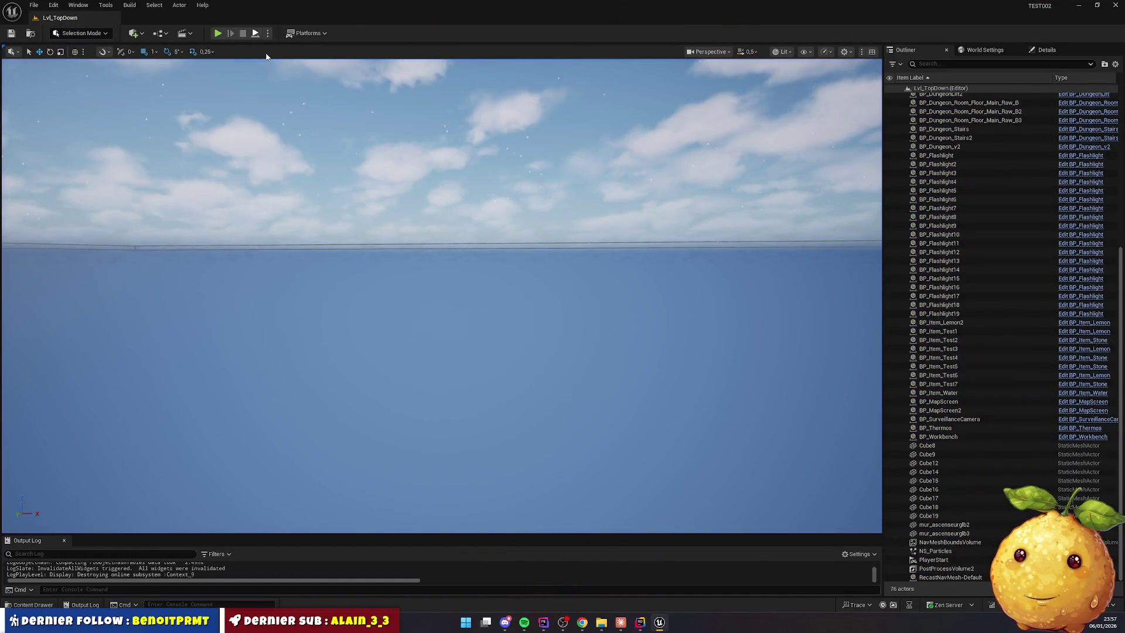
pyautogui.hotkey('alt', 'p')
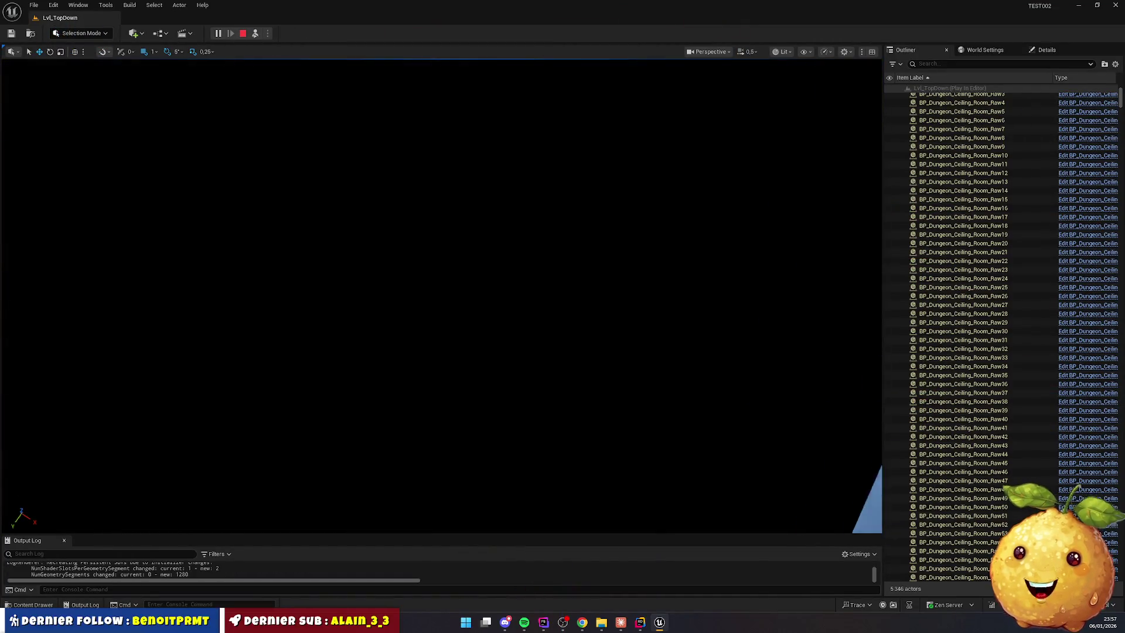
pyautogui.click(422, 314)
pyautogui.press('Delete')
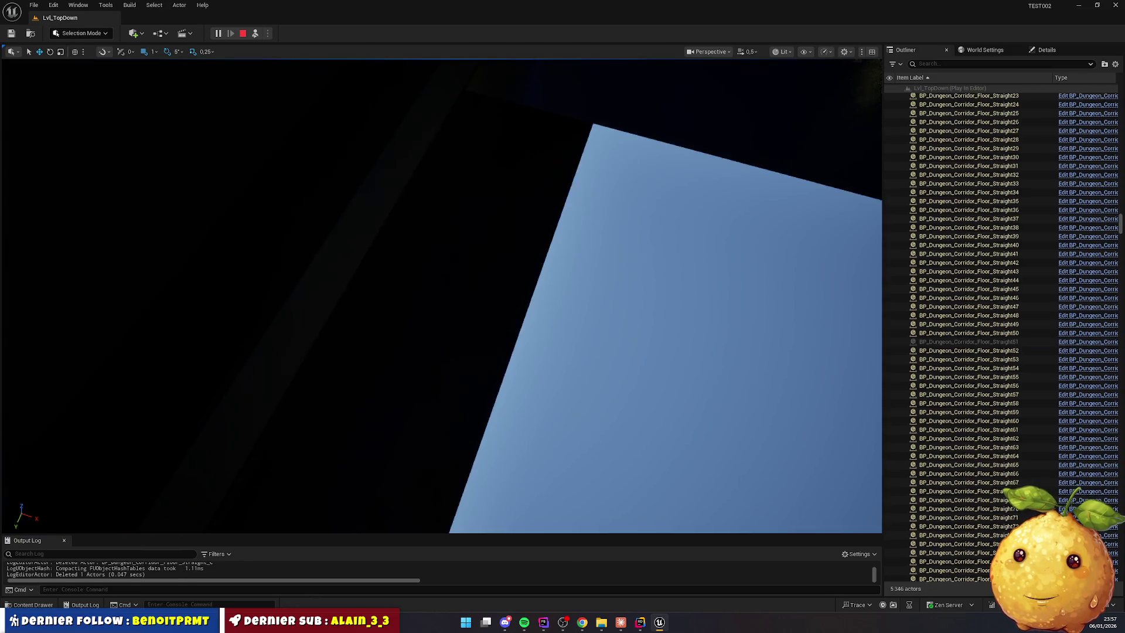
pyautogui.click(389, 279)
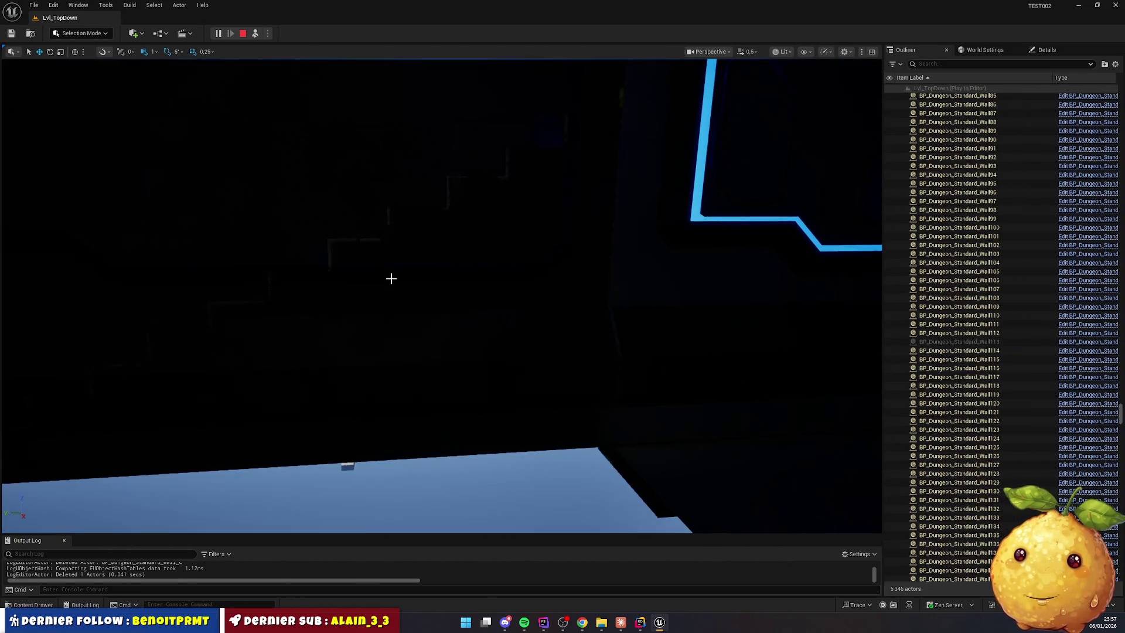
pyautogui.press('Delete')
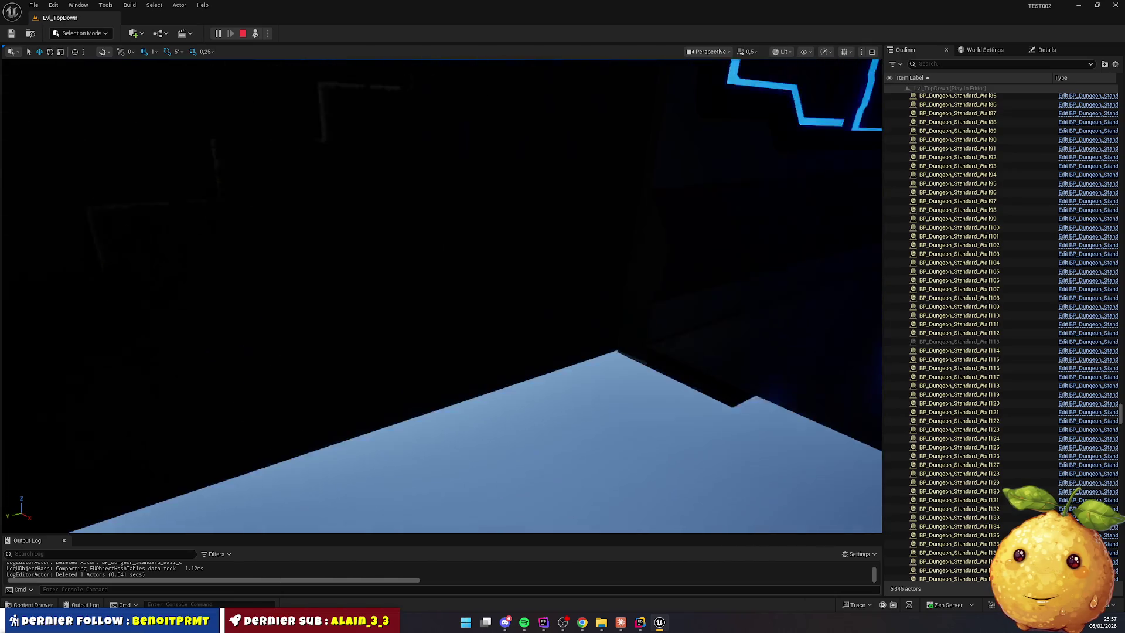
# Select the stairs with the adjacent corridor floor piece, then delete another blocking wall
pyautogui.click(468, 303)
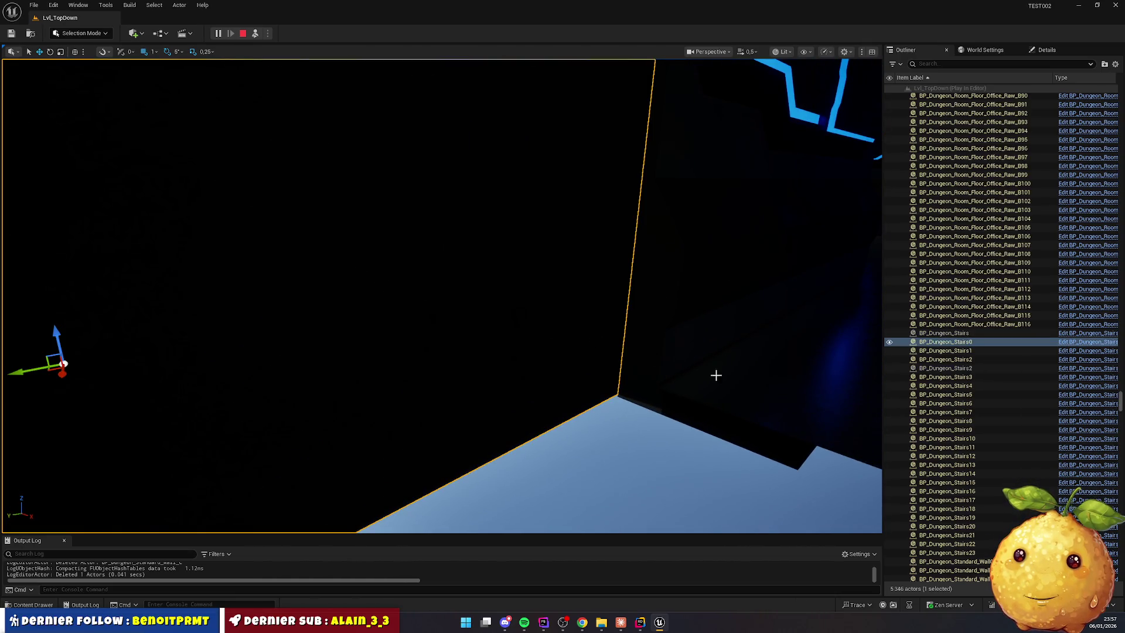
pyautogui.keyDown('ctrl'); pyautogui.click(737, 381); pyautogui.keyUp('ctrl')
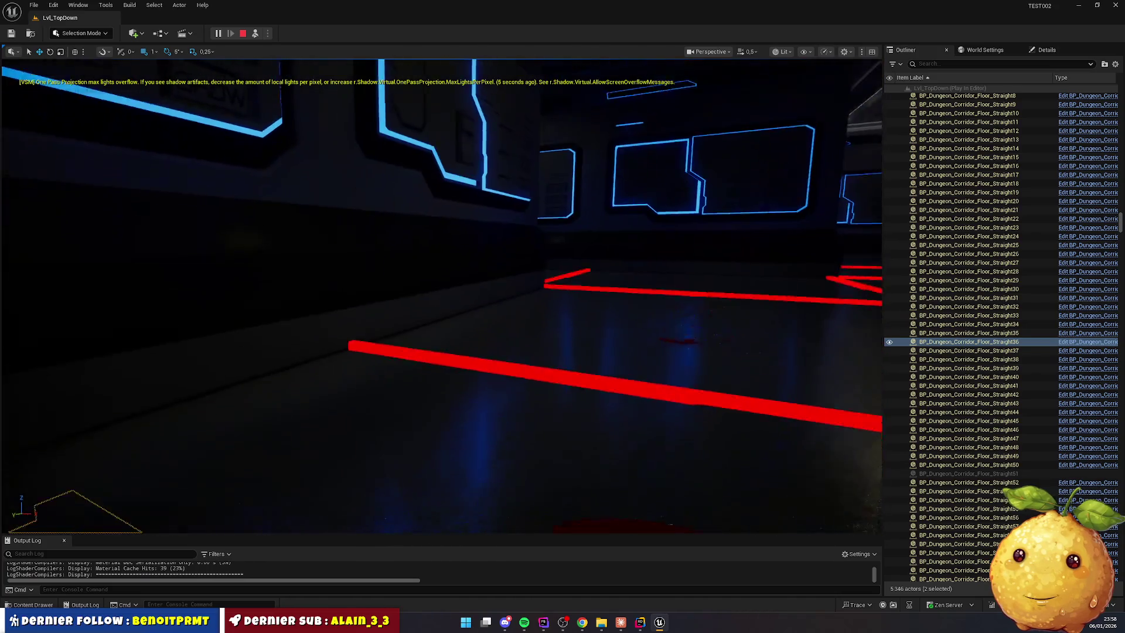
pyautogui.click(511, 459)
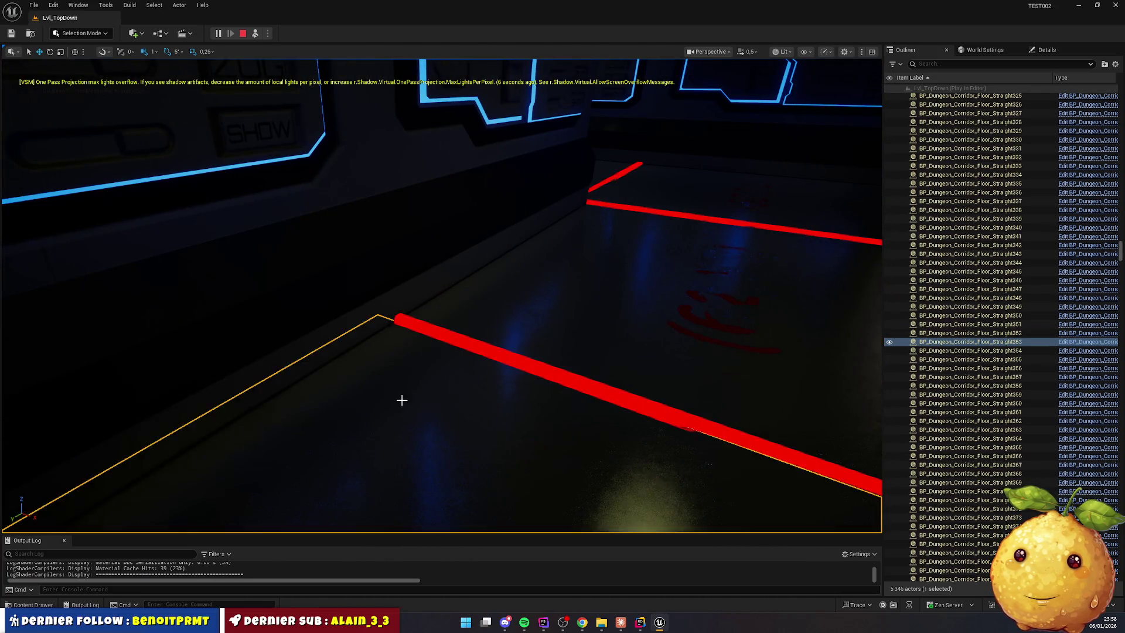
pyautogui.click(309, 337)
pyautogui.press('Delete')
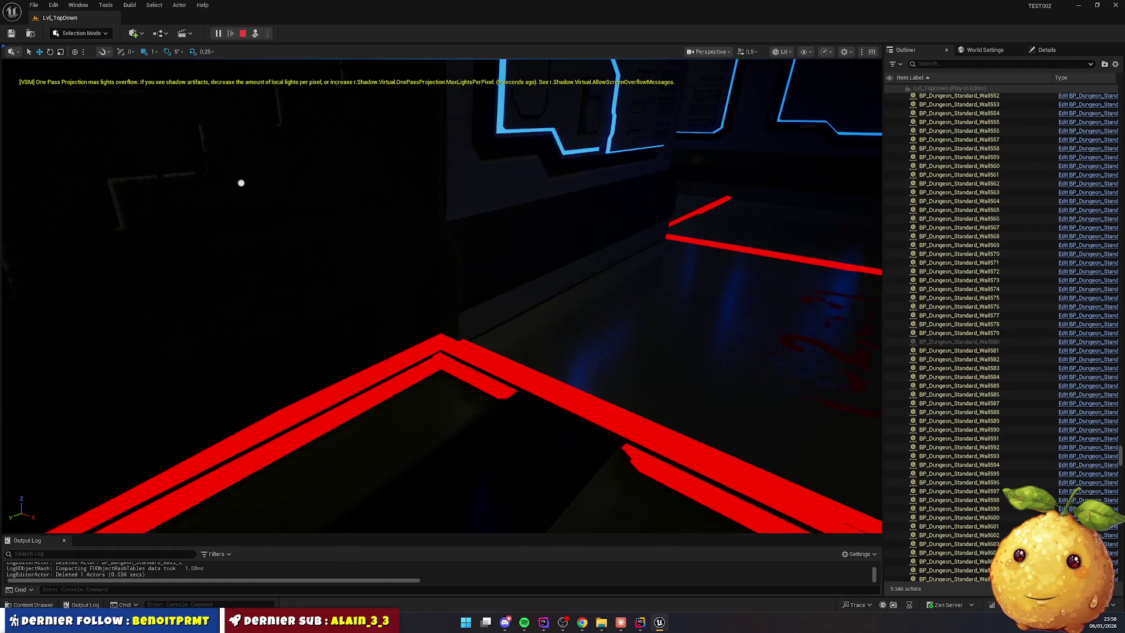
# Delete a corridor ceiling piece, check the stairs with a corridor floor, then stop and return to Rider
pyautogui.click(294, 307)
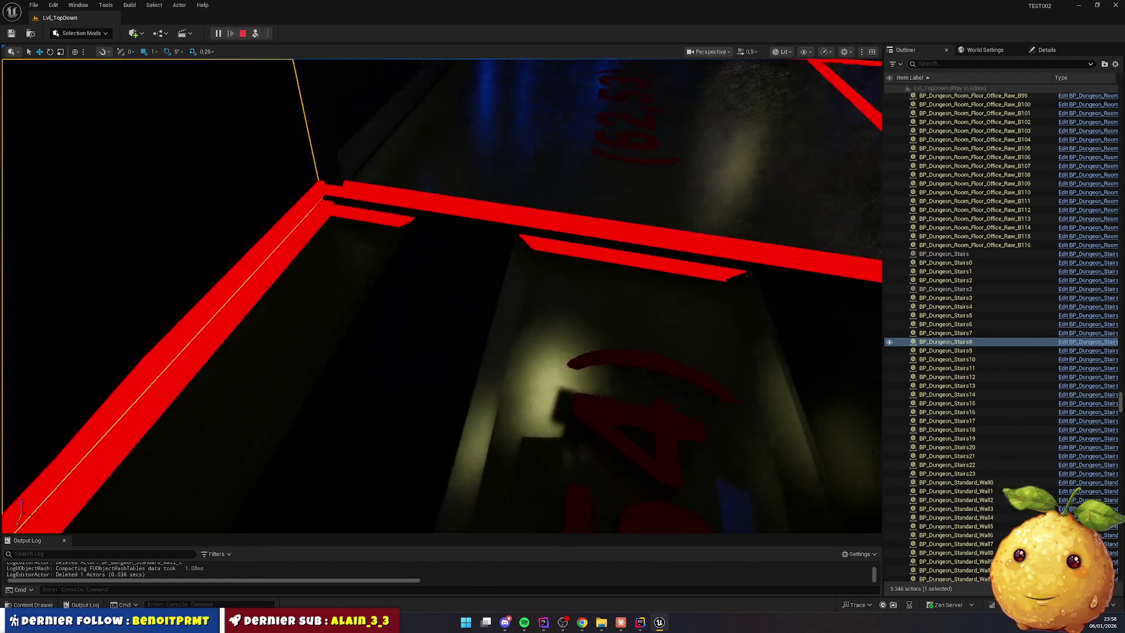
pyautogui.click(291, 284)
pyautogui.press('Delete')
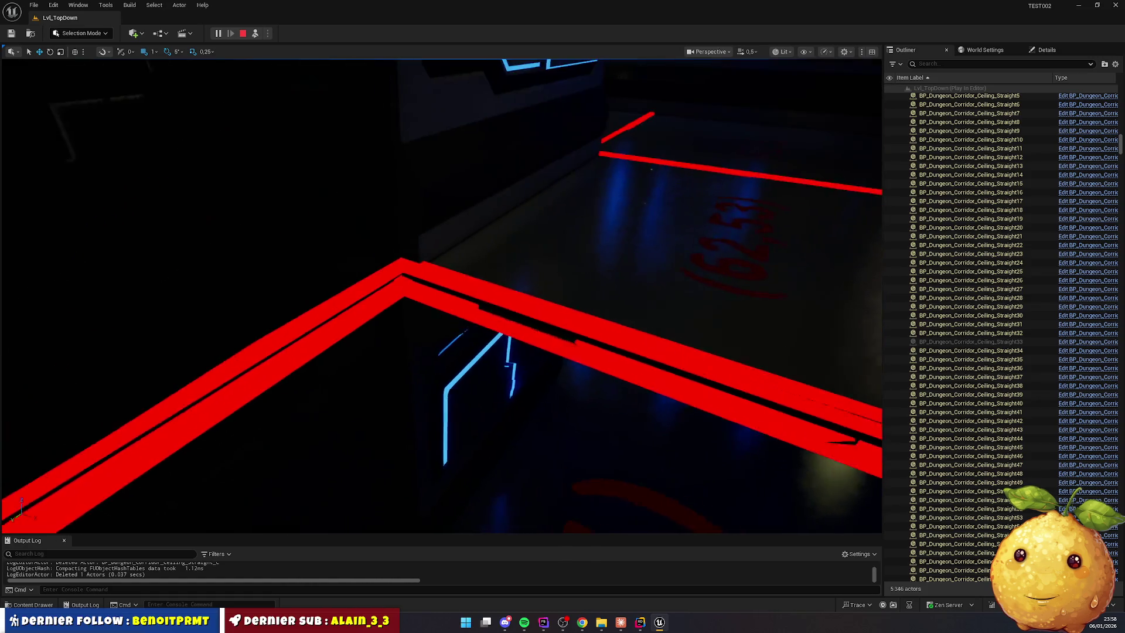
pyautogui.click(582, 356)
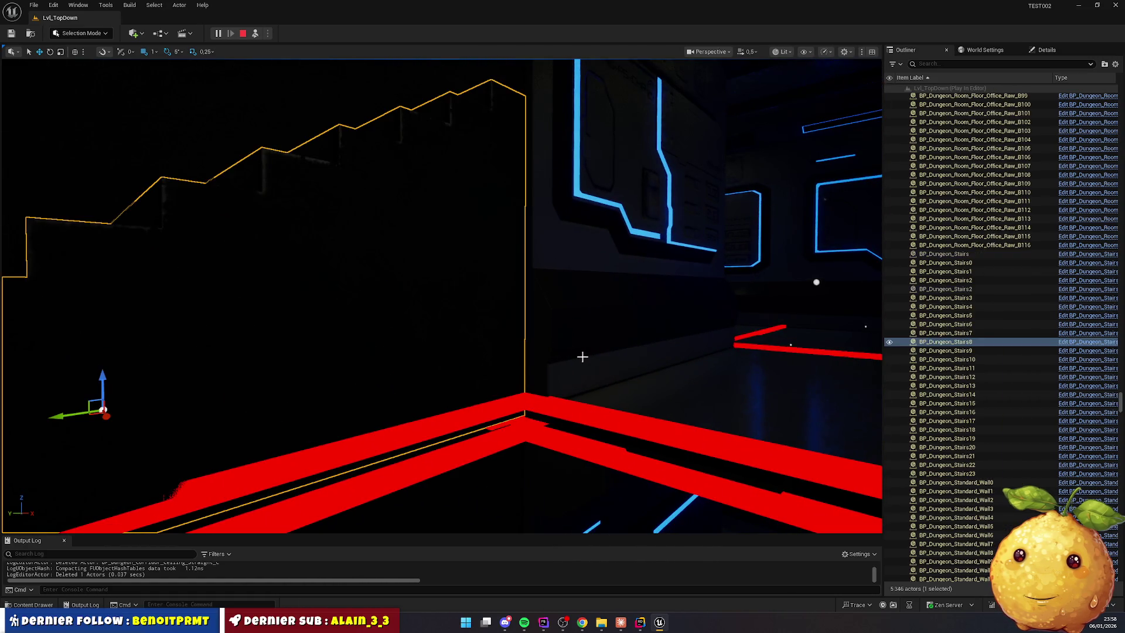
pyautogui.keyDown('ctrl'); pyautogui.click(279, 215); pyautogui.keyUp('ctrl')
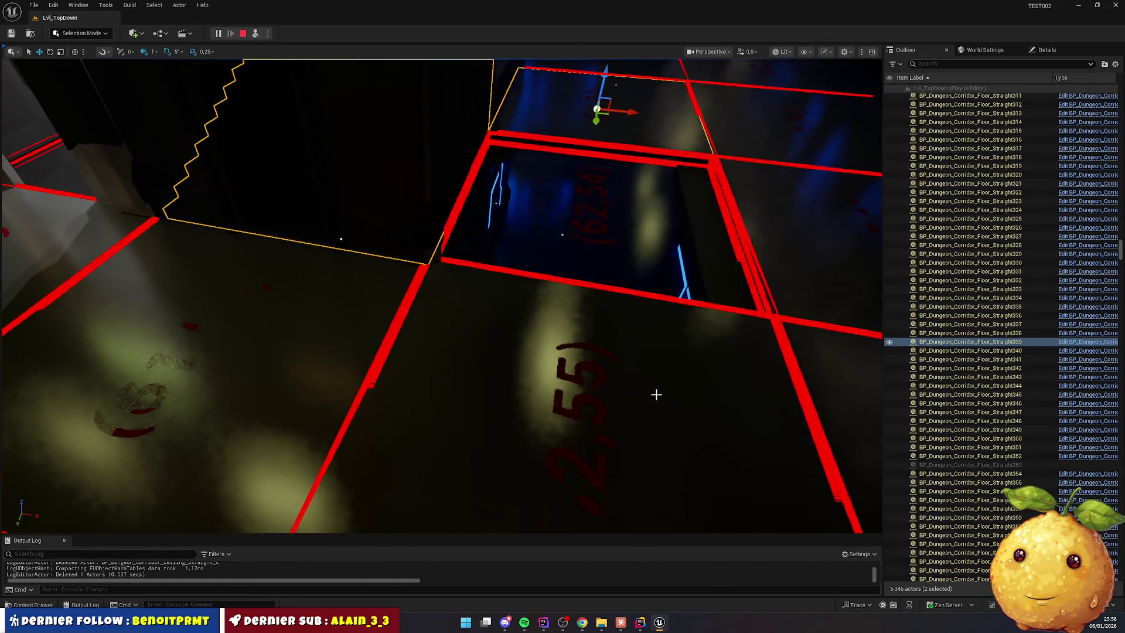
pyautogui.press('Escape')
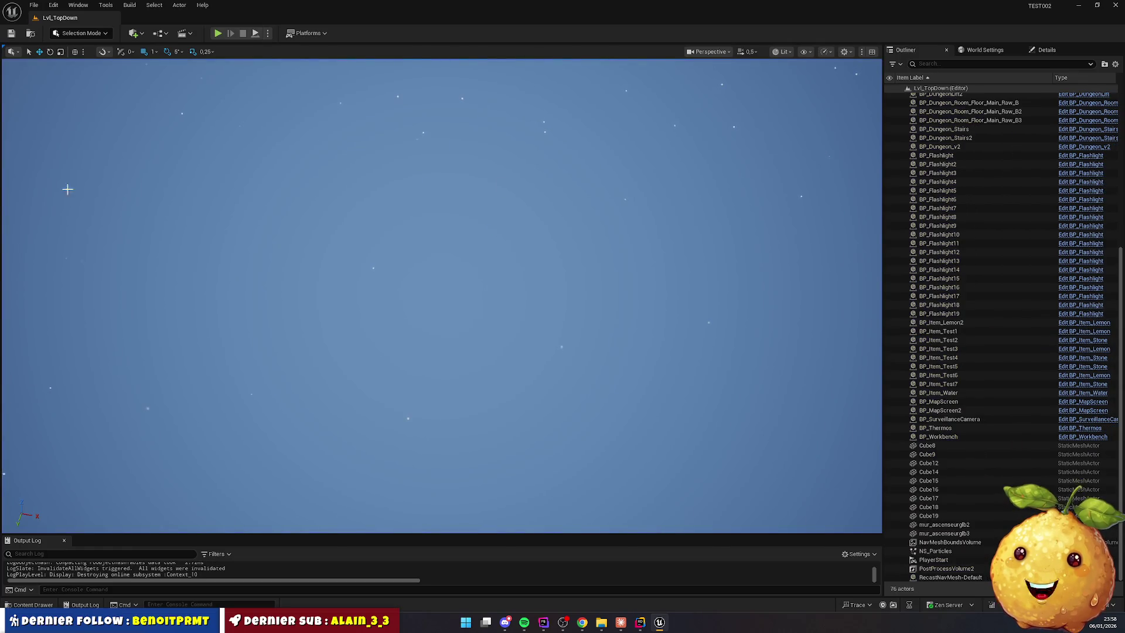
pyautogui.click(642, 624)
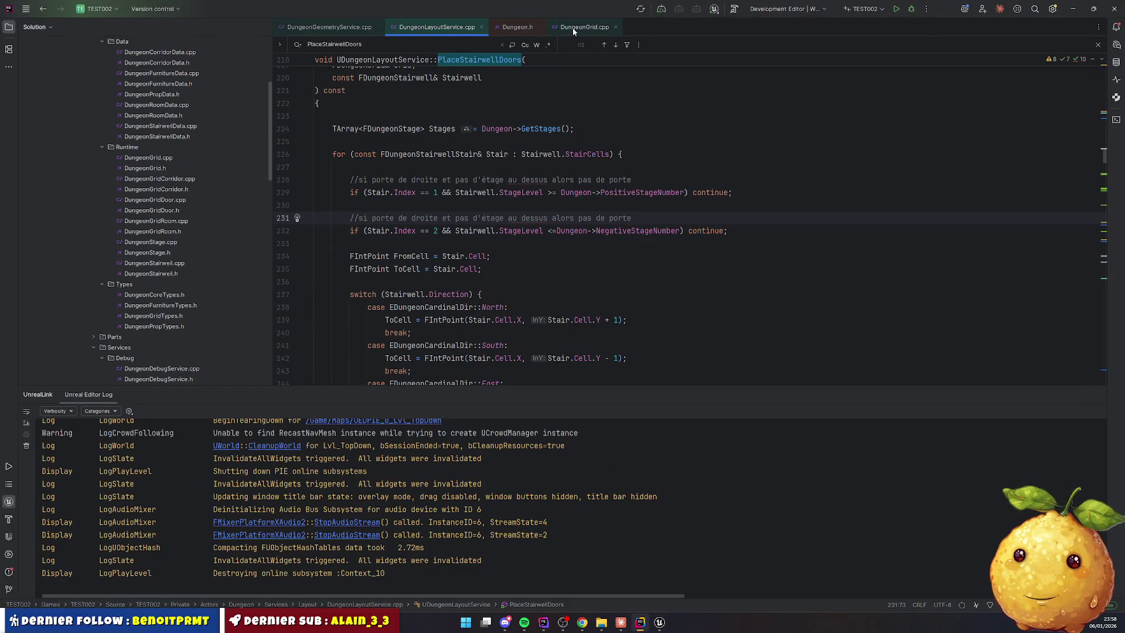
# Open Dungeon.cpp and review the debug drawing calls in Generate, checking where DebugStageIndex is used
pyautogui.scroll(-5, 150, 269)
pyautogui.doubleClick(147, 273)
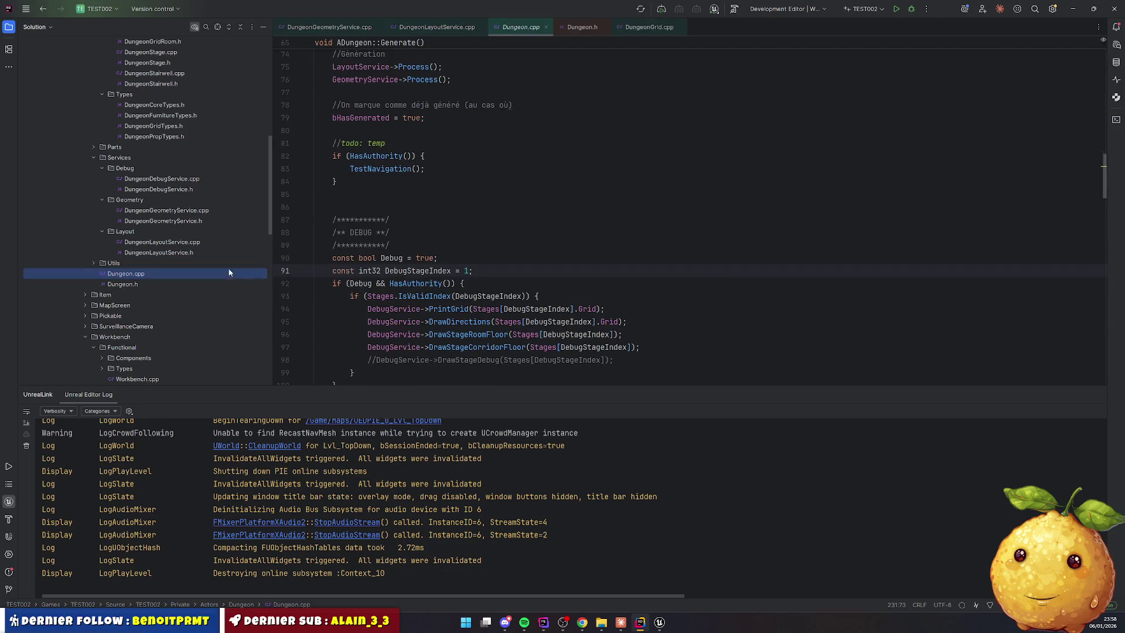
pyautogui.scroll(-5, 438, 160)
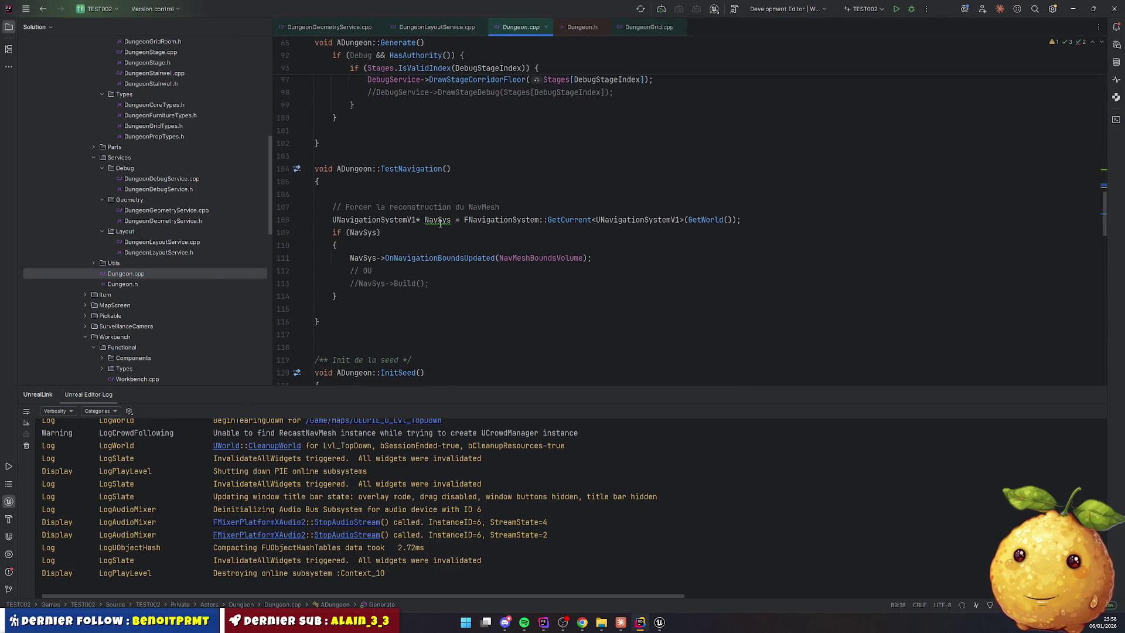
pyautogui.scroll(3, 440, 223)
pyautogui.scroll(-6, 445, 234)
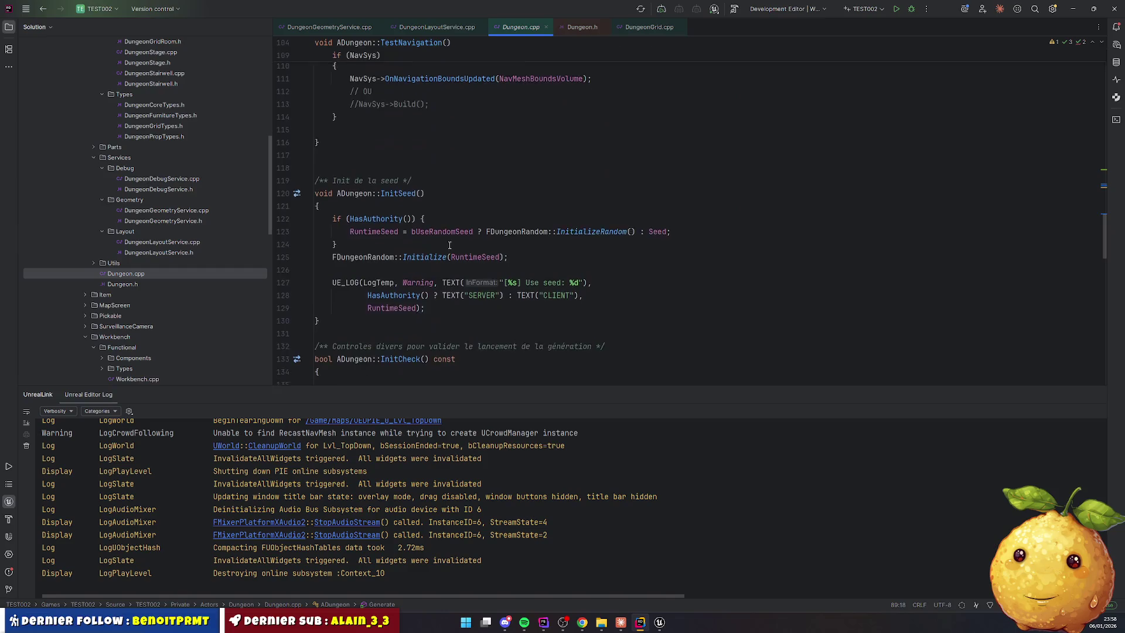
pyautogui.scroll(-4, 450, 245)
pyautogui.scroll(20, 451, 252)
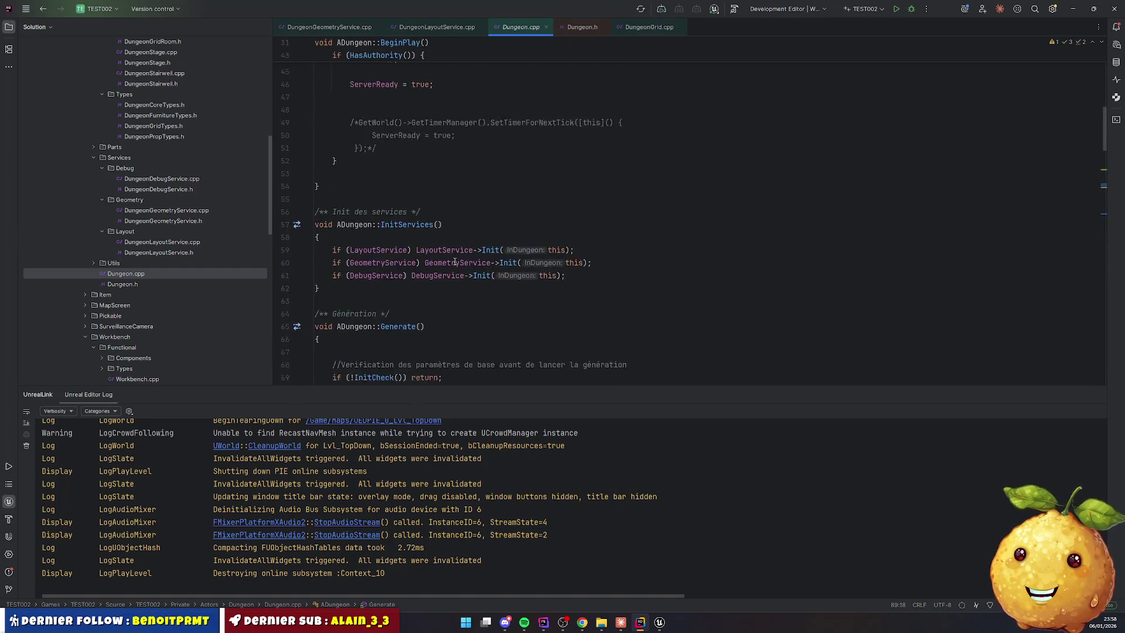
pyautogui.scroll(10, 455, 262)
pyautogui.scroll(-8, 461, 265)
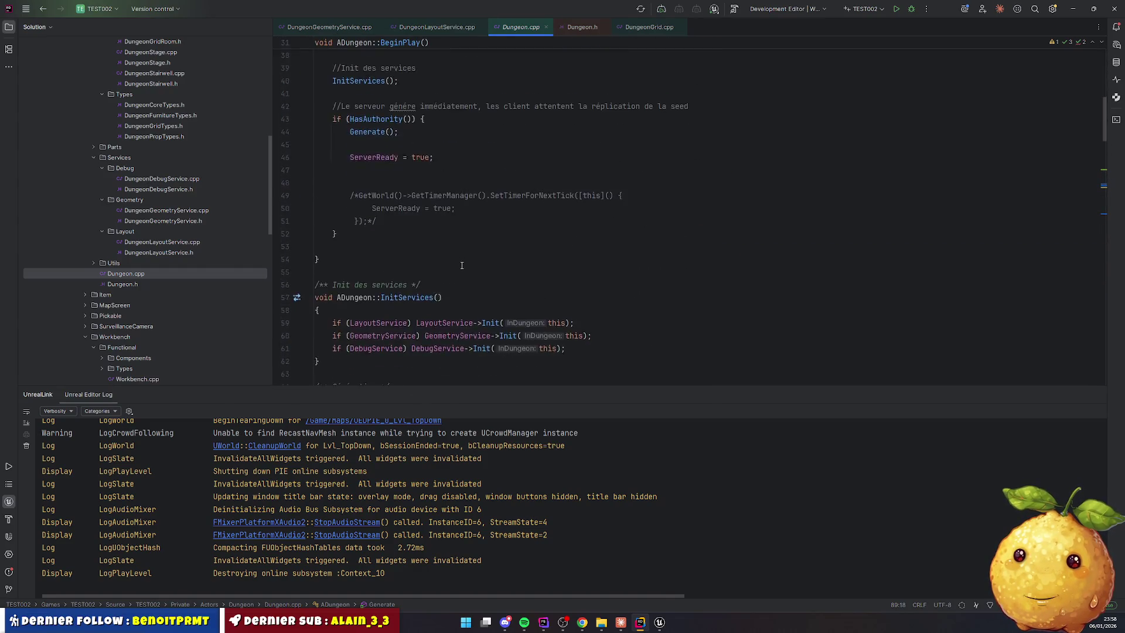
pyautogui.scroll(-15, 462, 265)
pyautogui.click(468, 183)
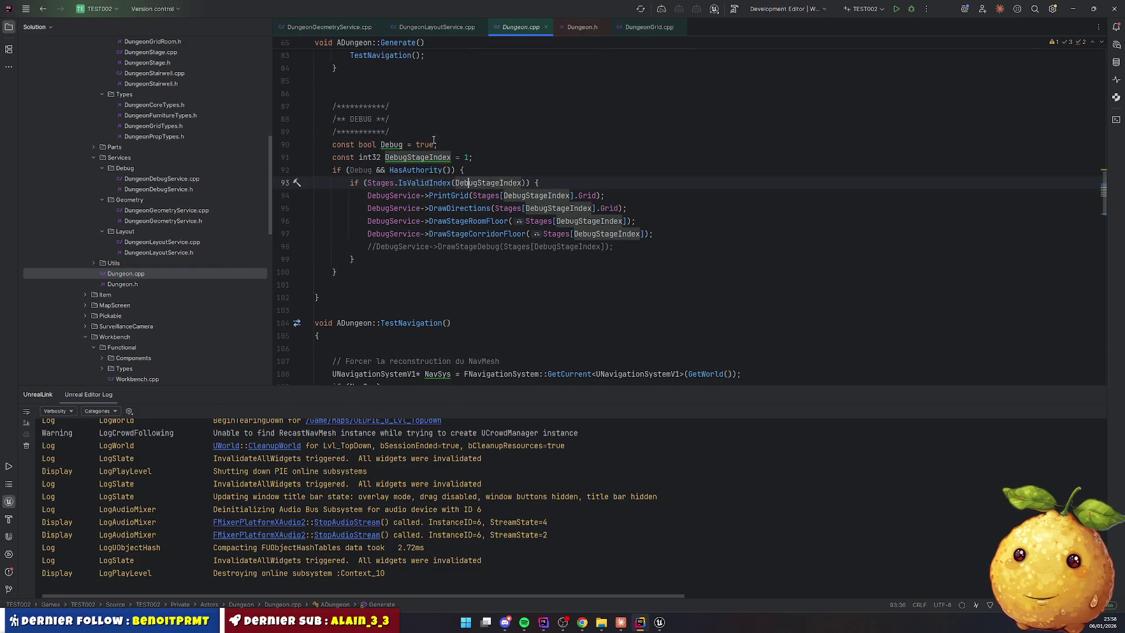
# Change the Debug flag from true to false and recompile with Live Coding (Ctrl+Alt+F11)
pyautogui.doubleClick(425, 144)
pyautogui.write('fals')
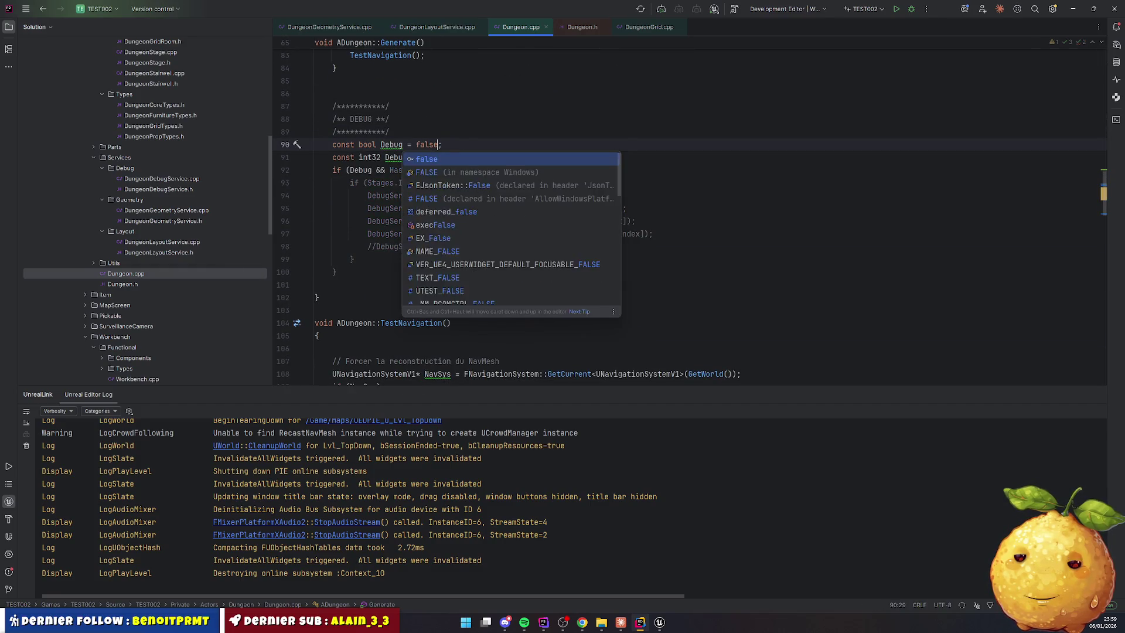
pyautogui.write('tru')
pyautogui.press('Return')
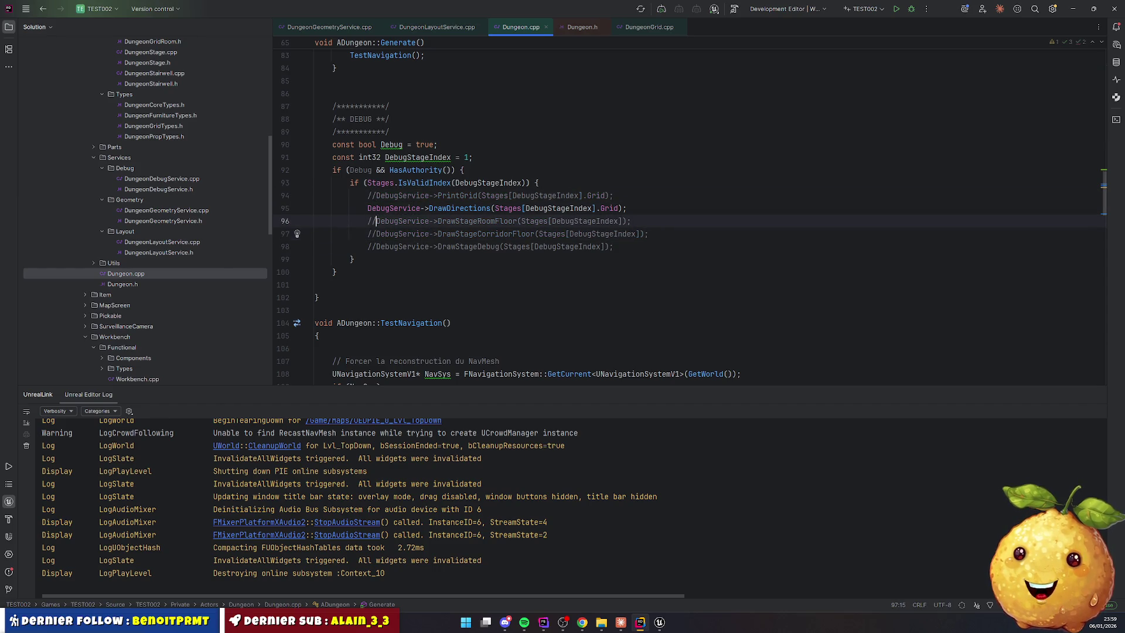
pyautogui.hotkey('ctrl', 'alt', 'F11')
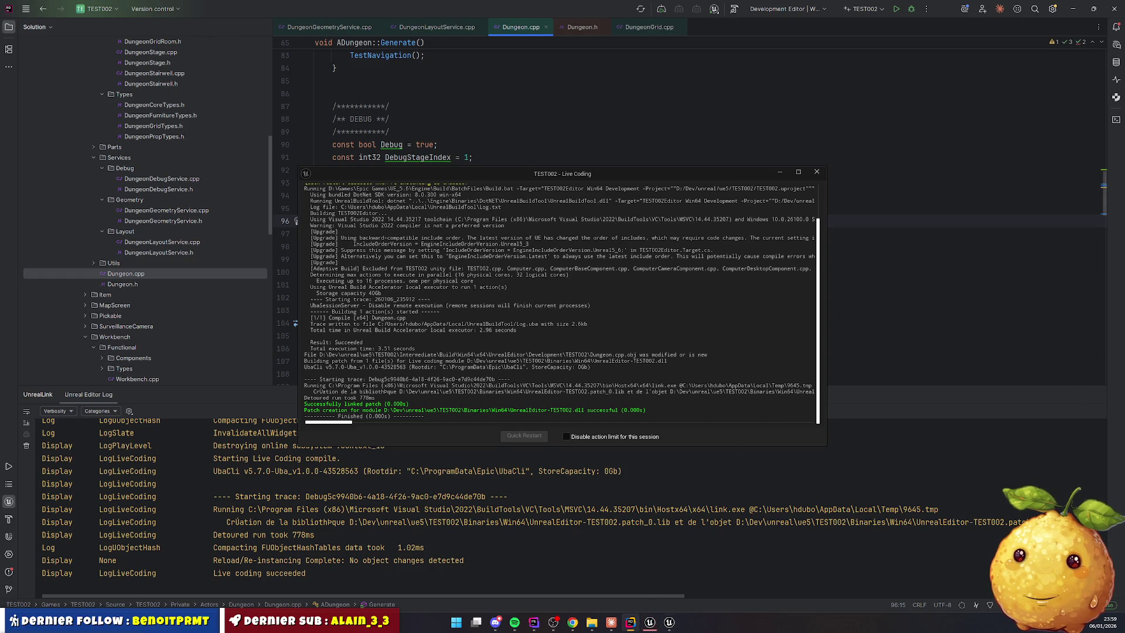
# Back in Unreal, start a play test and delete the lit wall panel and dark doorway wall
pyautogui.click(650, 622)
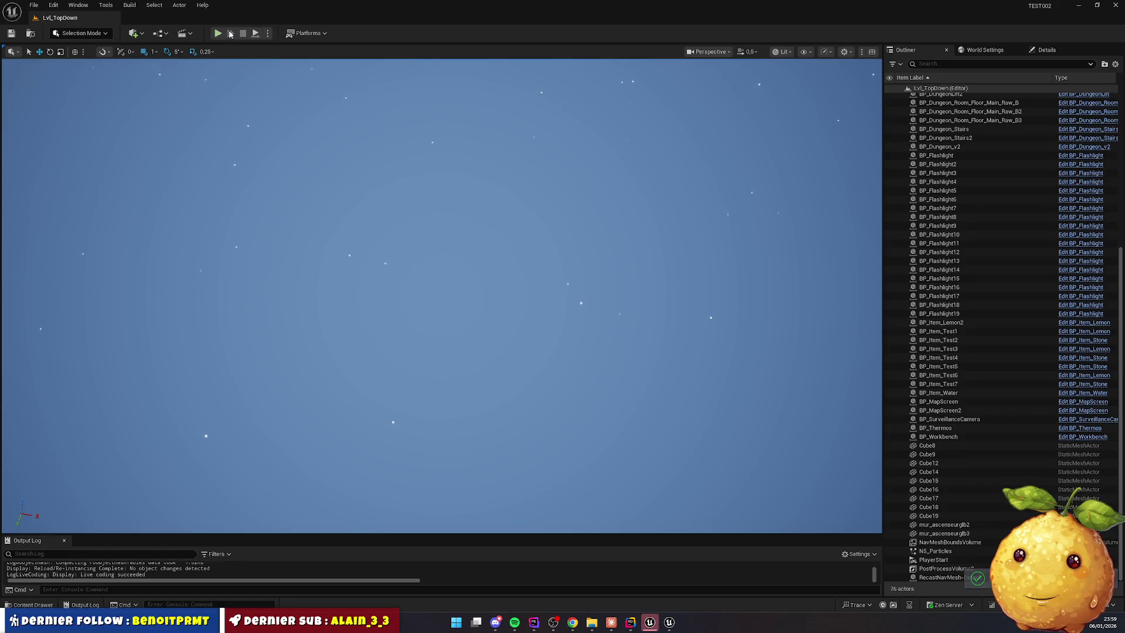
pyautogui.hotkey('alt', 'p')
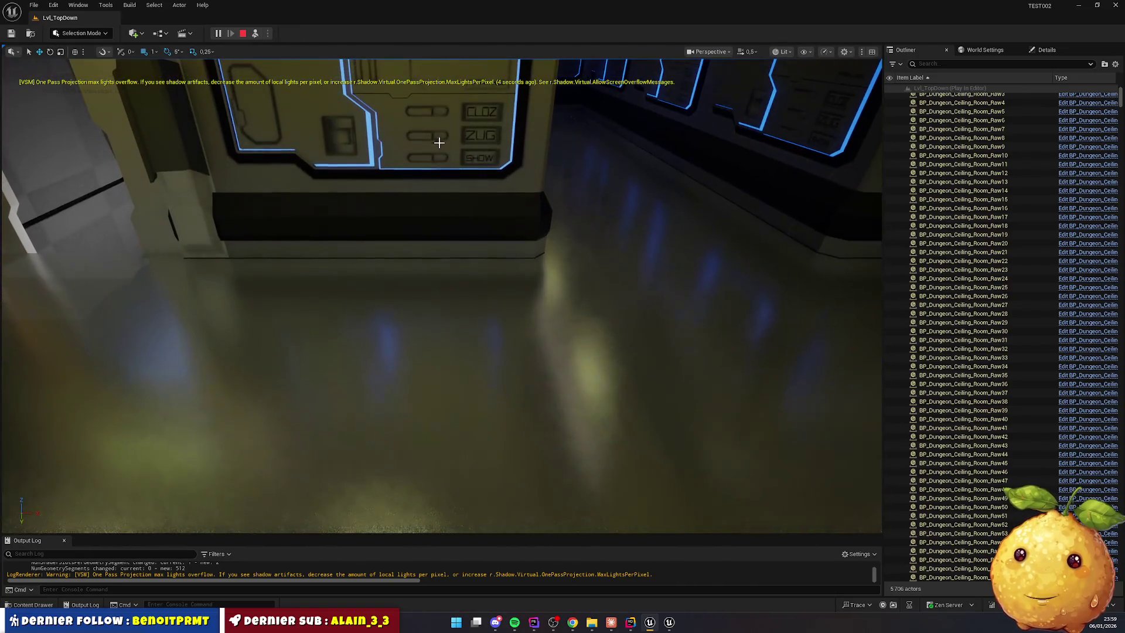
pyautogui.click(488, 176)
pyautogui.press('Delete')
pyautogui.click(527, 205)
pyautogui.press('Delete')
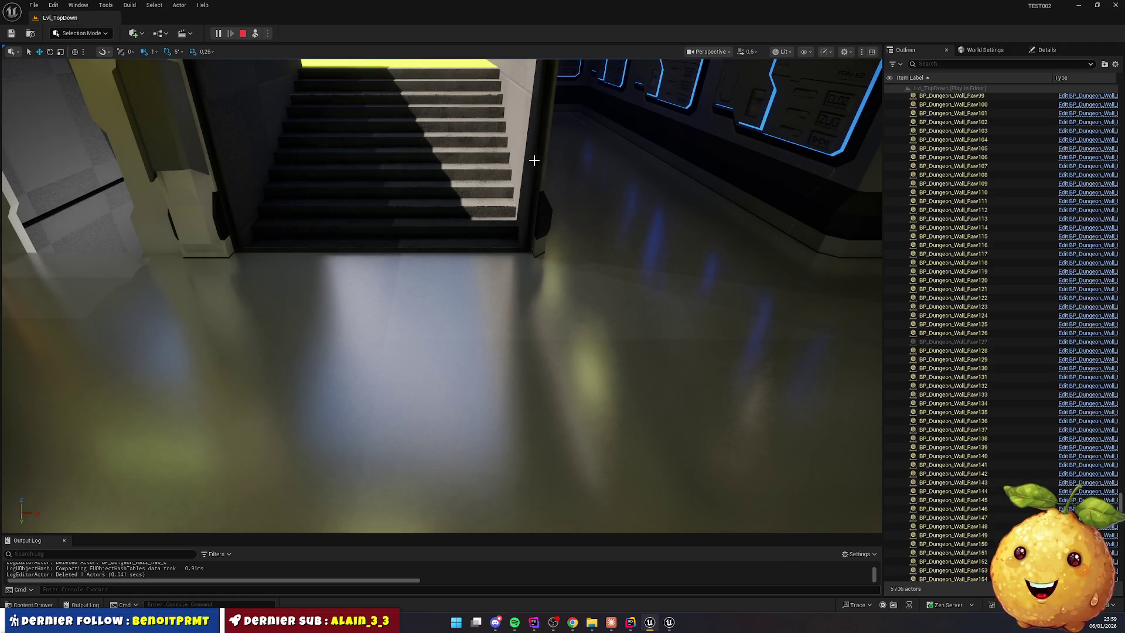
# Delete the wall right of the stairs, a foreground ceiling piece and several corridor floor sections
pyautogui.click(551, 235)
pyautogui.press('Delete')
pyautogui.click(610, 293)
pyautogui.press('Delete')
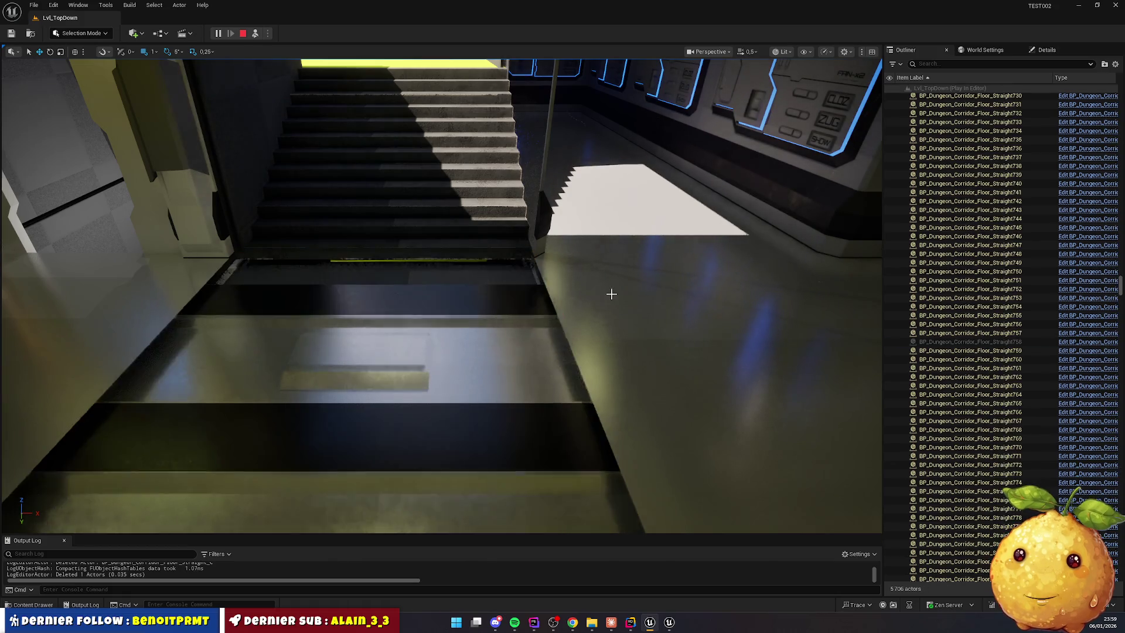
pyautogui.click(590, 299)
pyautogui.press('Delete')
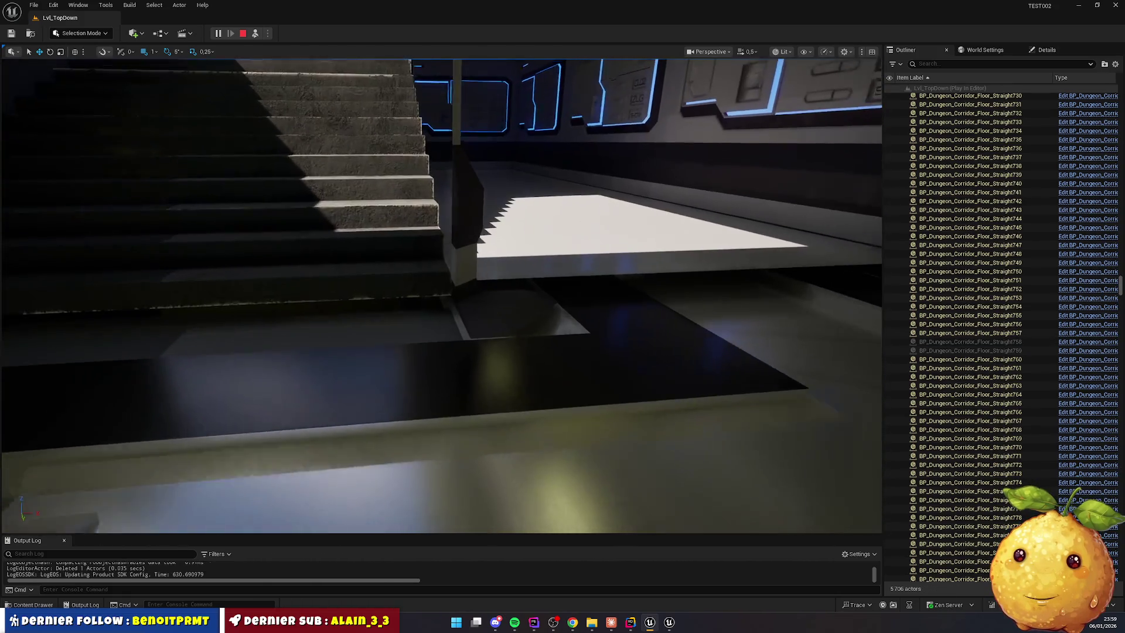
pyautogui.click(538, 414)
pyautogui.press('Delete')
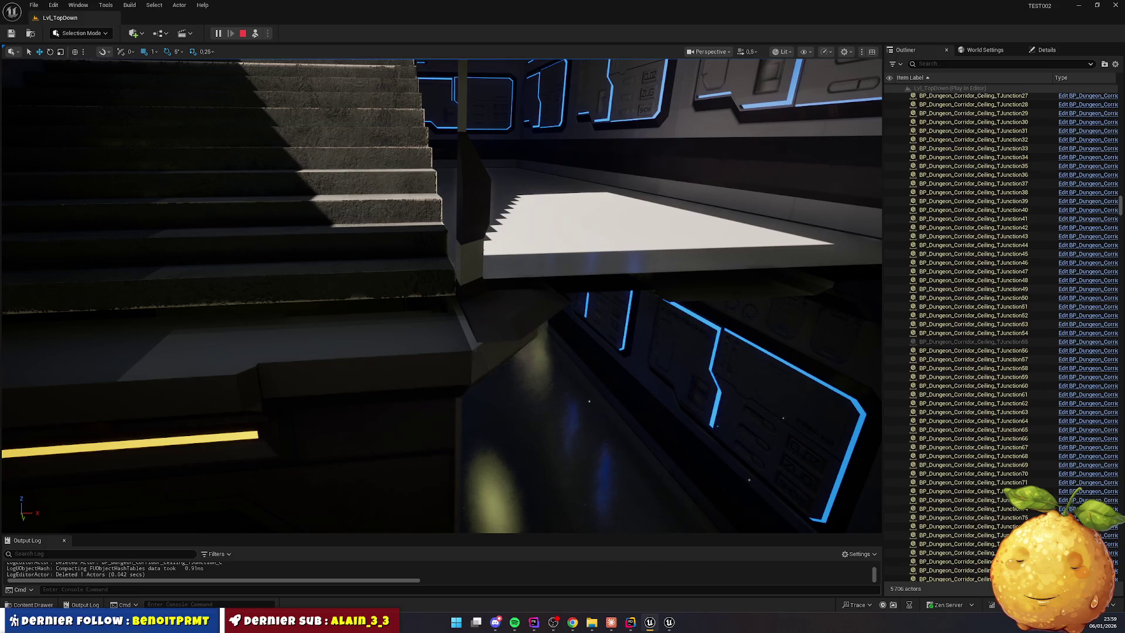
pyautogui.click(489, 268)
pyautogui.keyDown('ctrl'); pyautogui.click(418, 256); pyautogui.keyUp('ctrl')
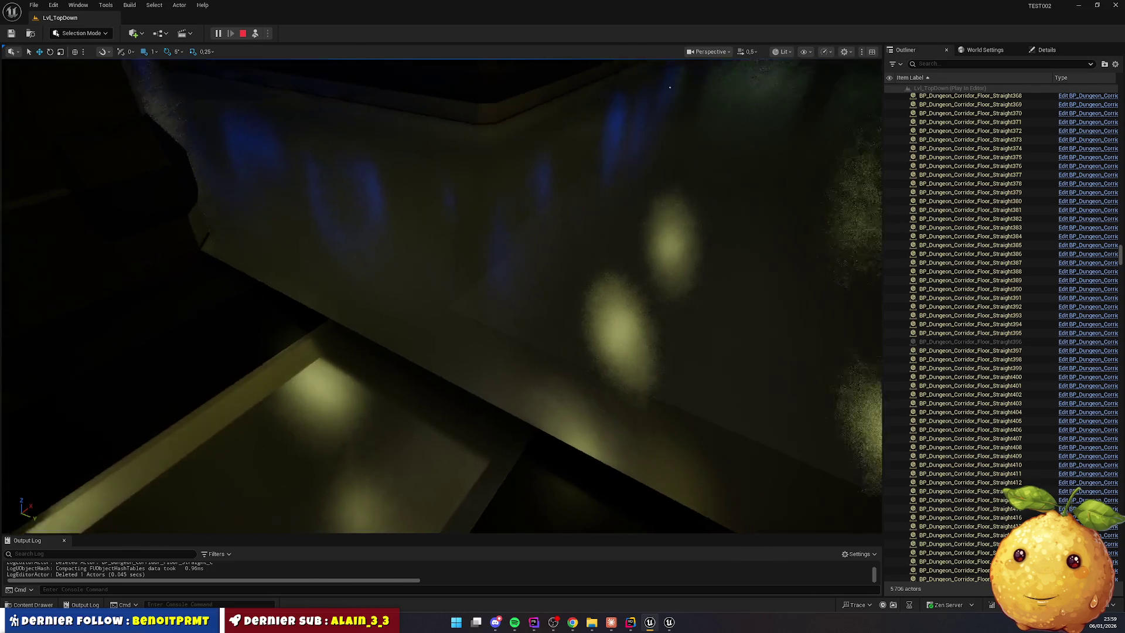
pyautogui.press('Delete')
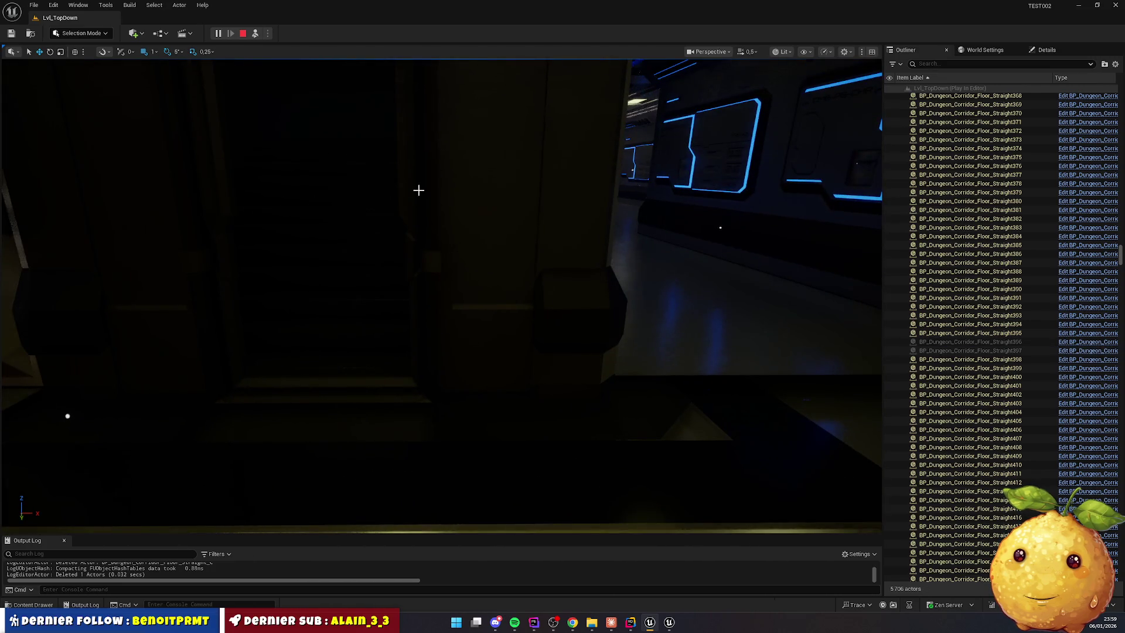
# Delete the corridor door frame and the room door frame, then fly into the blue-lit corridor
pyautogui.click(418, 190)
pyautogui.press('Delete')
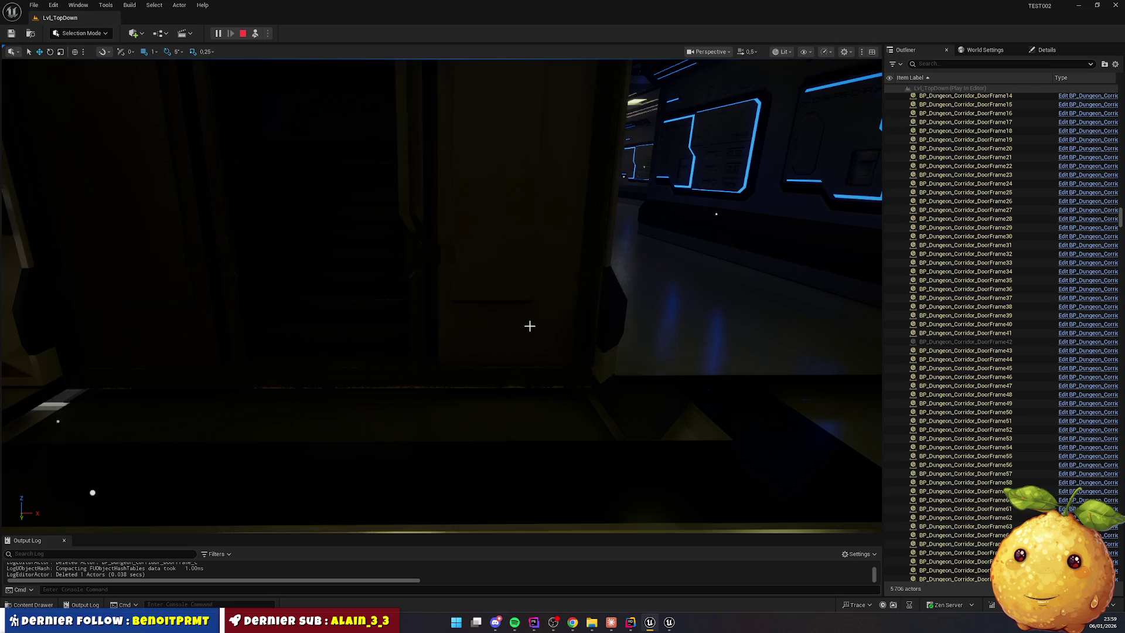
pyautogui.click(529, 339)
pyautogui.press('Delete')
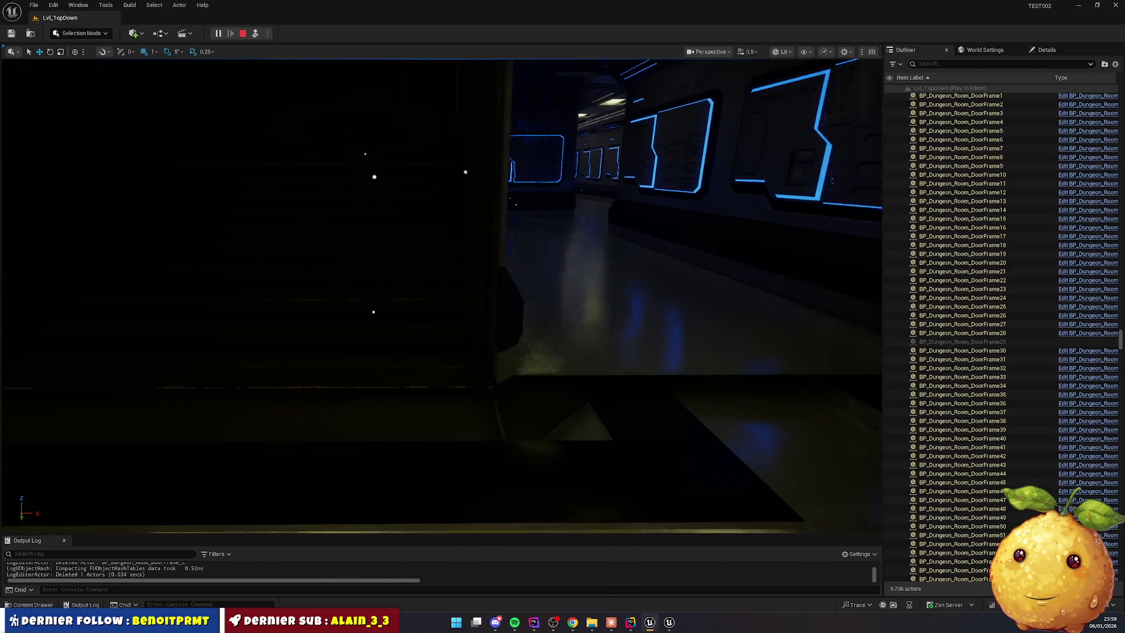
pyautogui.moveTo(558, 374)
pyautogui.mouseDown()
pyautogui.moveTo(527, 352)
pyautogui.moveTo(558, 374)
pyautogui.mouseUp()
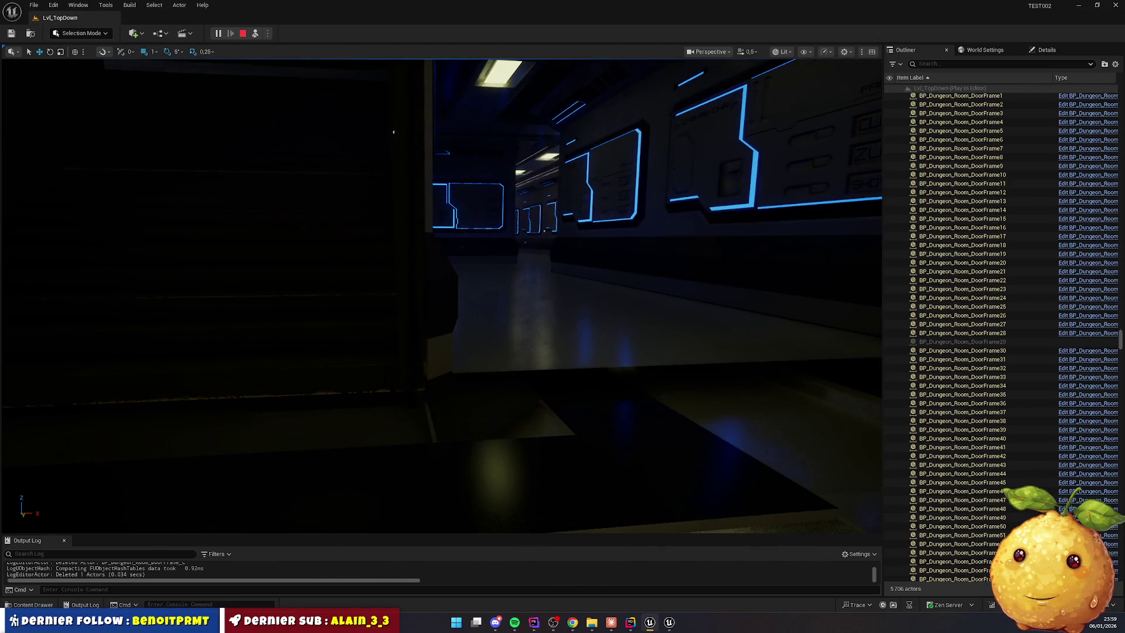
pyautogui.click(462, 369)
# Select the stairs with the adjoining corridor floor, nudge both down along Z, then stop the session
pyautogui.keyDown('ctrl'); pyautogui.click(346, 370); pyautogui.keyUp('ctrl')
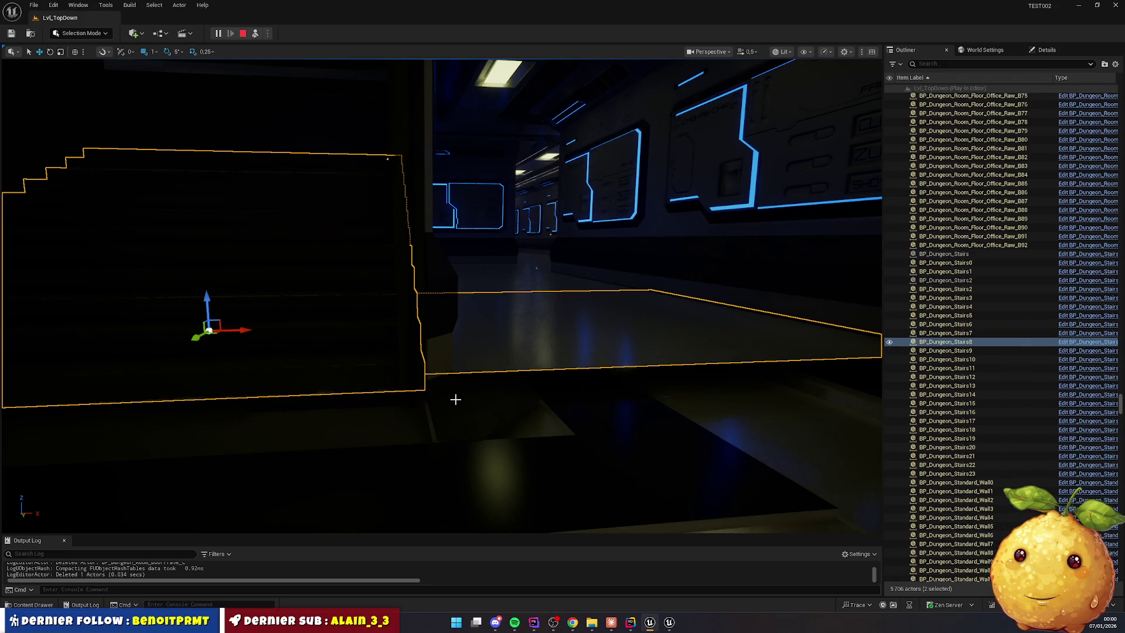
pyautogui.moveTo(455, 399)
pyautogui.mouseDown()
pyautogui.moveTo(455, 481)
pyautogui.moveTo(455, 459)
pyautogui.moveTo(310, 381)
pyautogui.mouseUp()
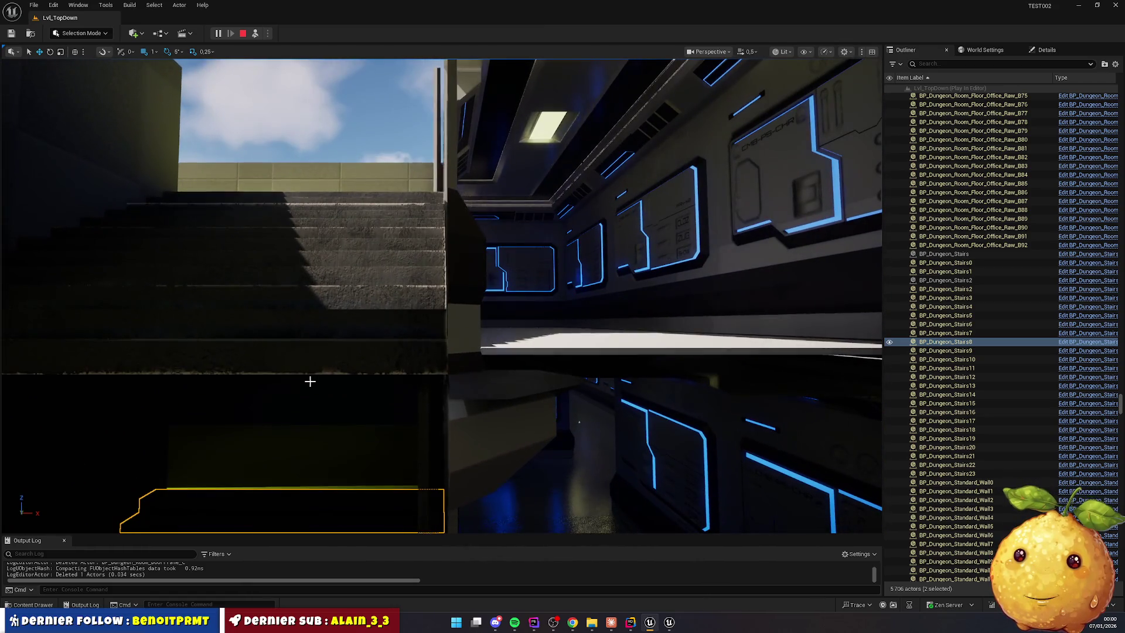
pyautogui.click(346, 334)
pyautogui.keyDown('ctrl'); pyautogui.click(533, 351); pyautogui.keyUp('ctrl')
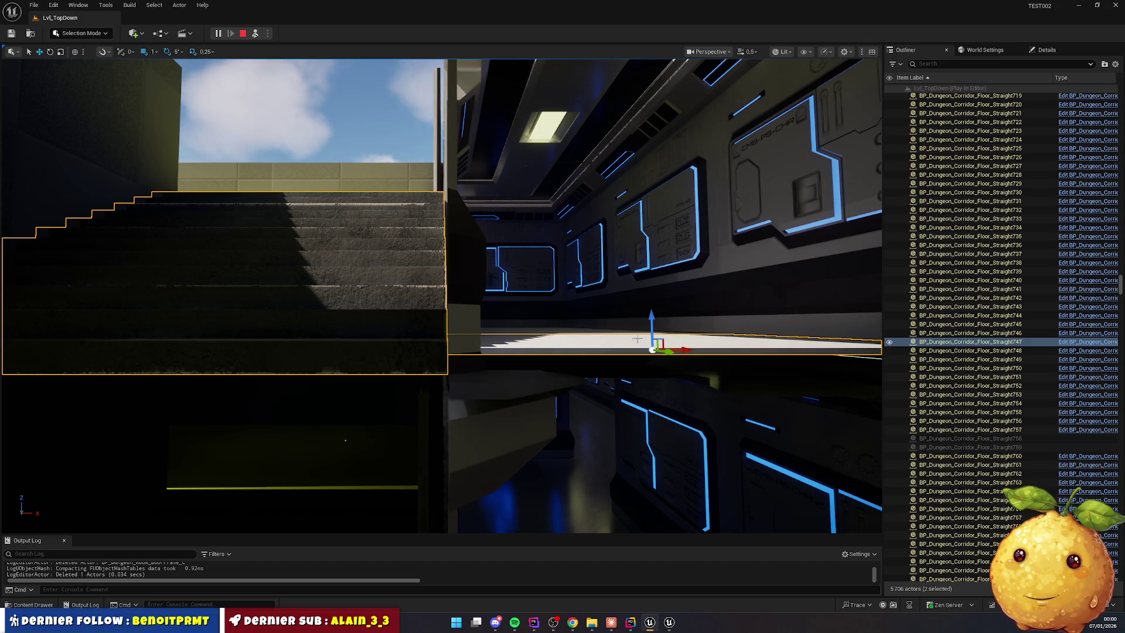
pyautogui.moveTo(651, 317); pyautogui.dragTo(651, 320)
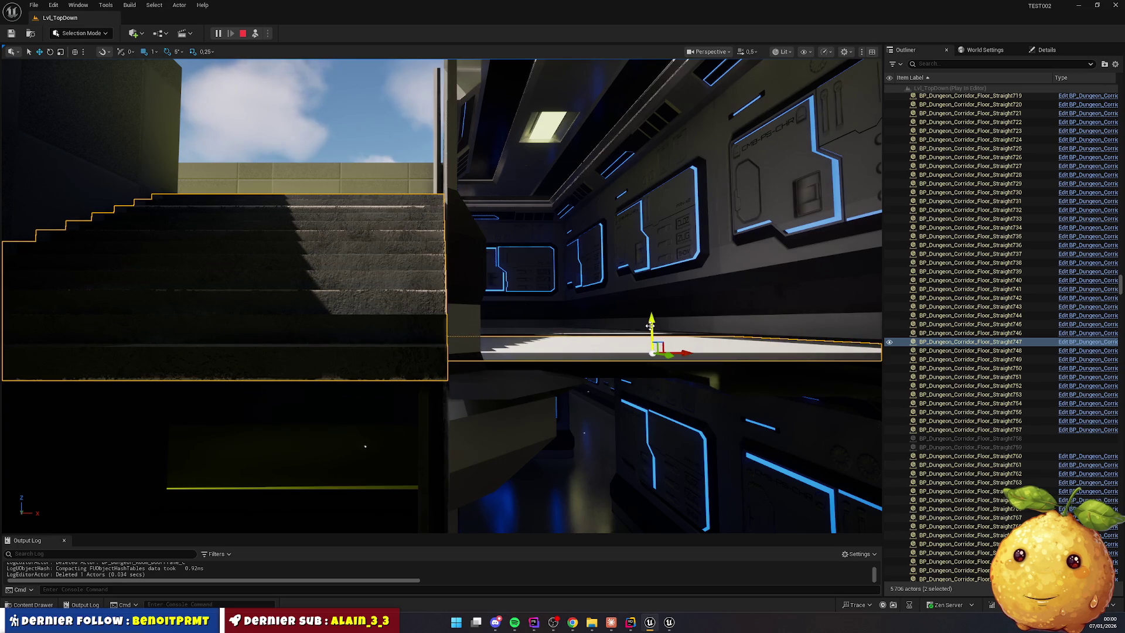
pyautogui.click(608, 321)
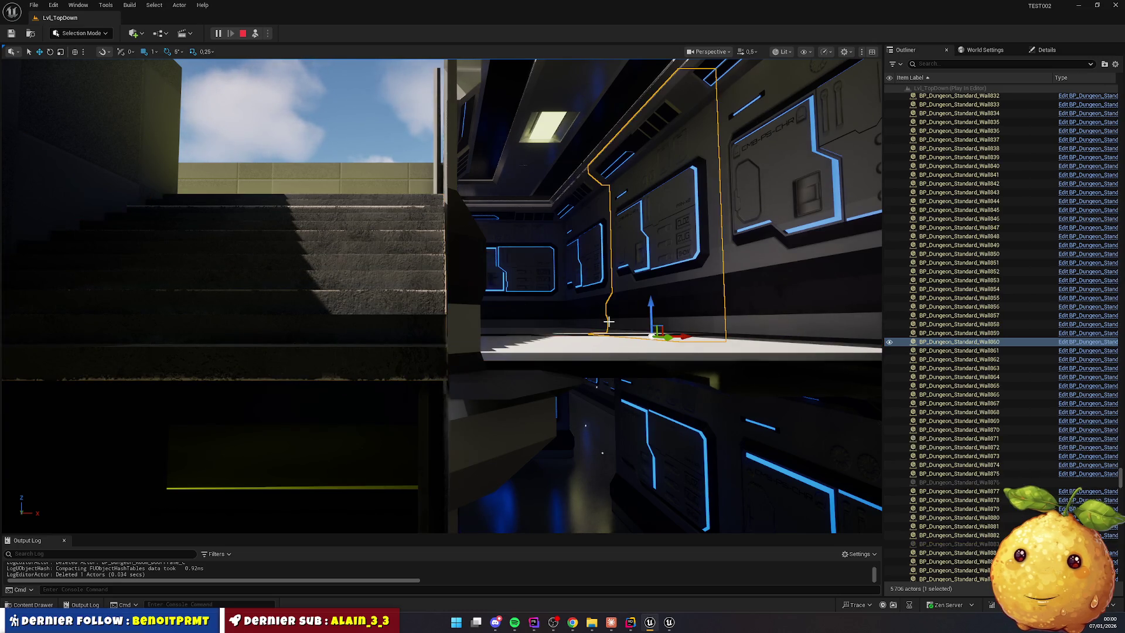
pyautogui.click(407, 321)
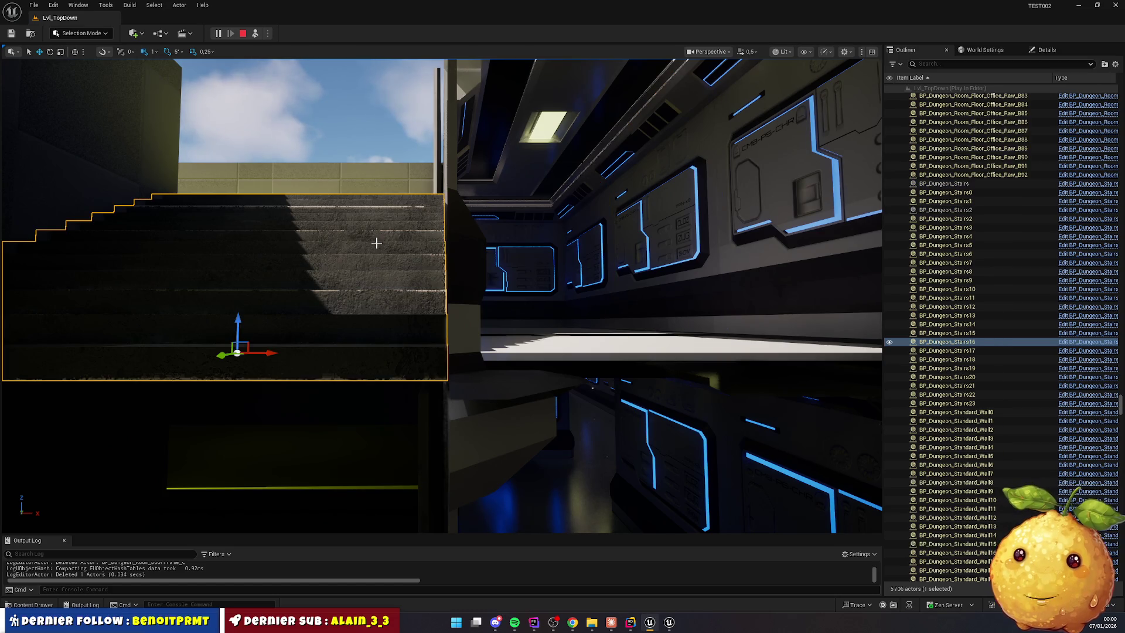
pyautogui.click(243, 33)
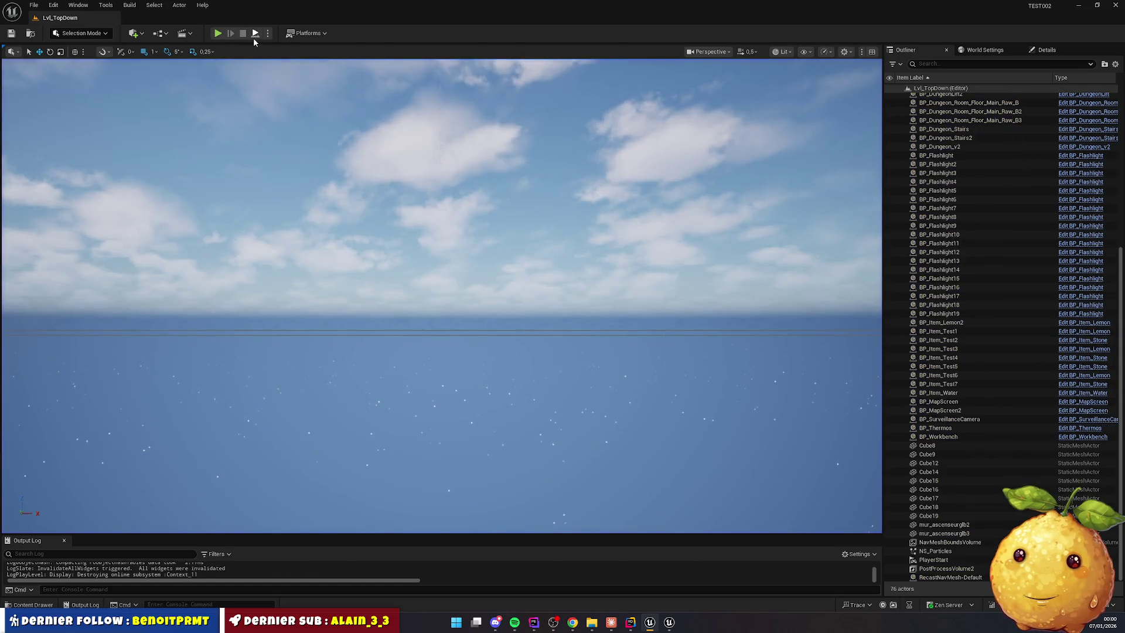
pyautogui.hotkey('alt', 'p')
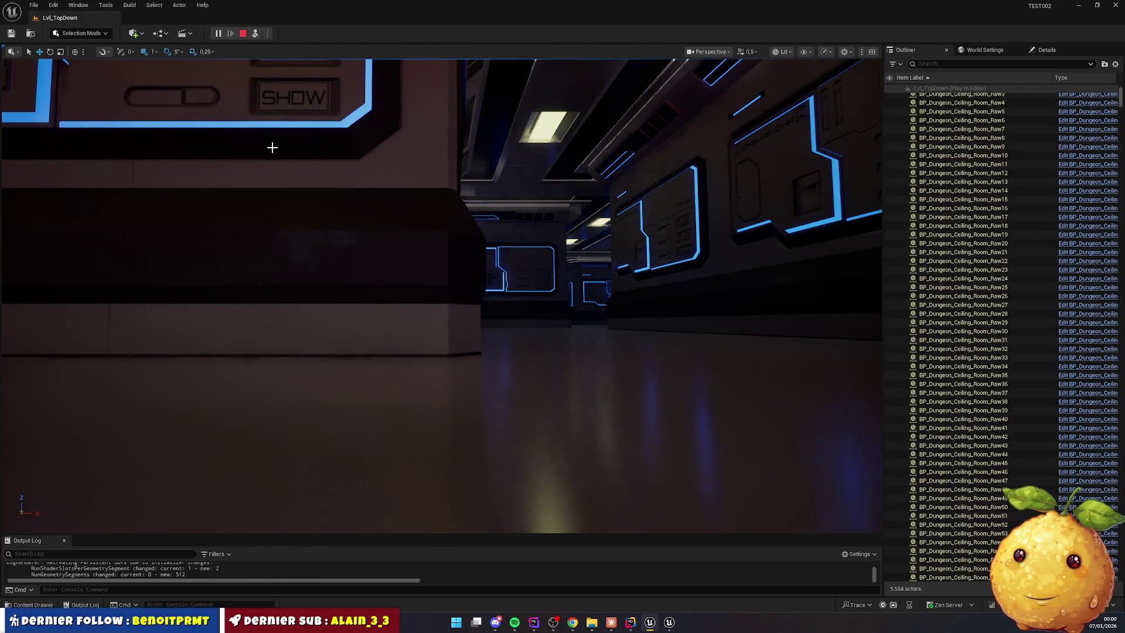
pyautogui.click(272, 147)
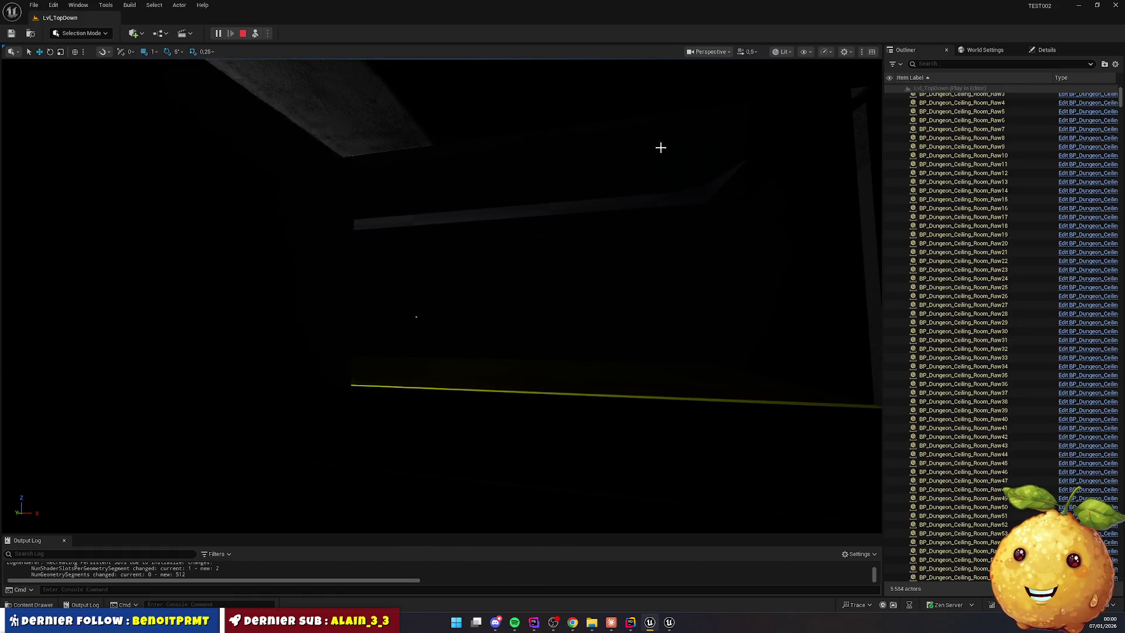
pyautogui.press('Escape')
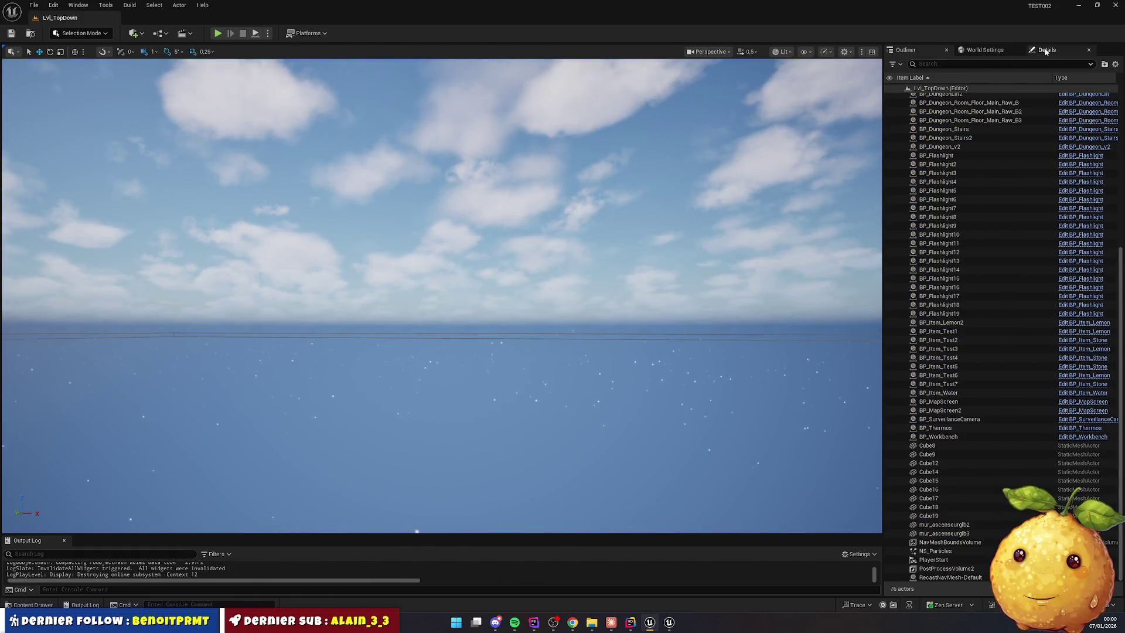
# Find DirectionalLight via an Outliner search for 'lig' and set its Intensity to 100 lux
pyautogui.click(1046, 50)
pyautogui.click(906, 50)
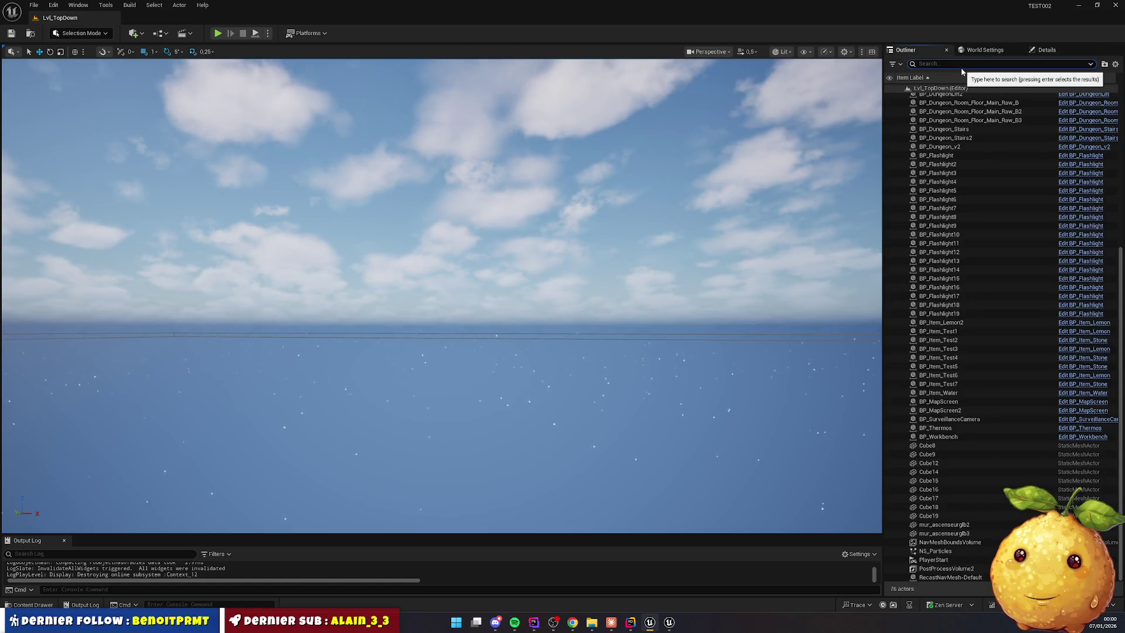
pyautogui.write('l')
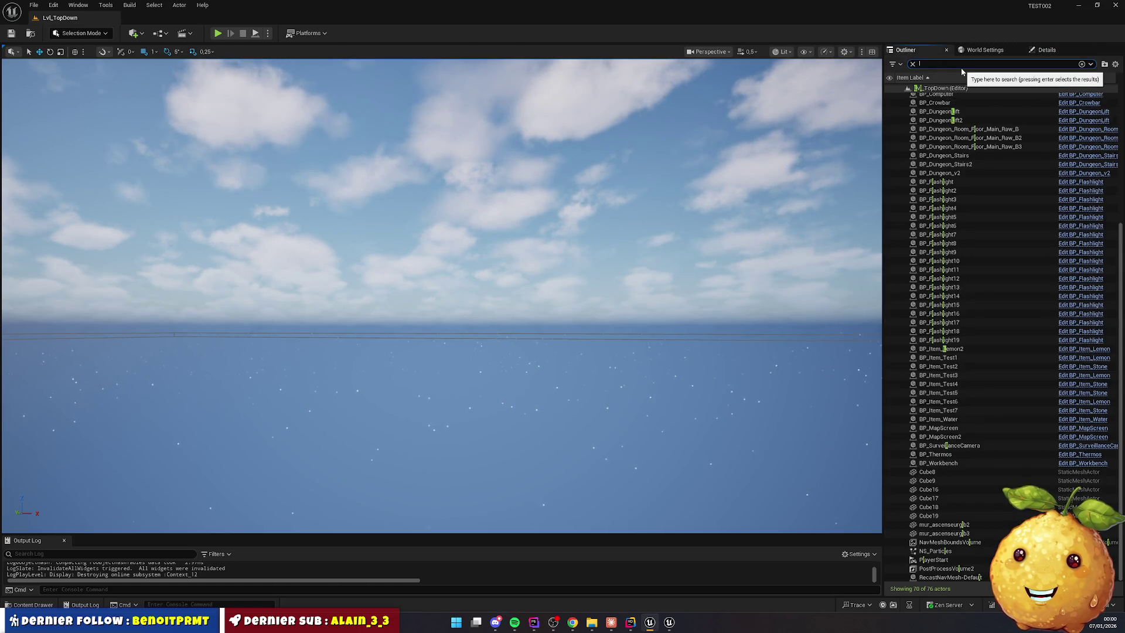
pyautogui.write('ig')
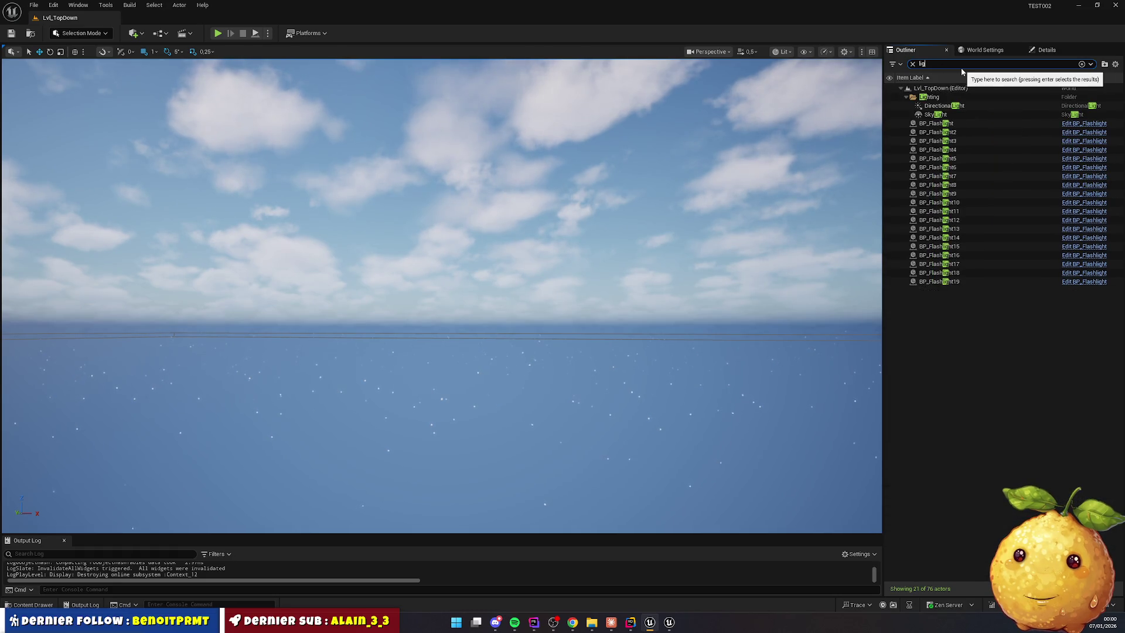
pyautogui.click(961, 106)
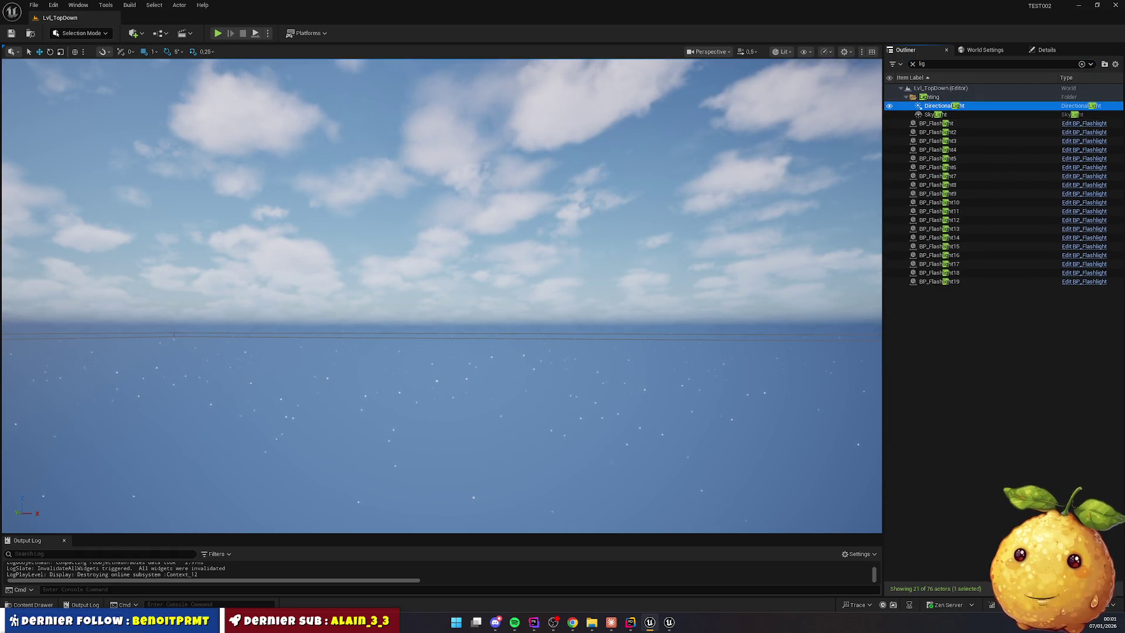
pyautogui.click(1046, 50)
pyautogui.click(1014, 248)
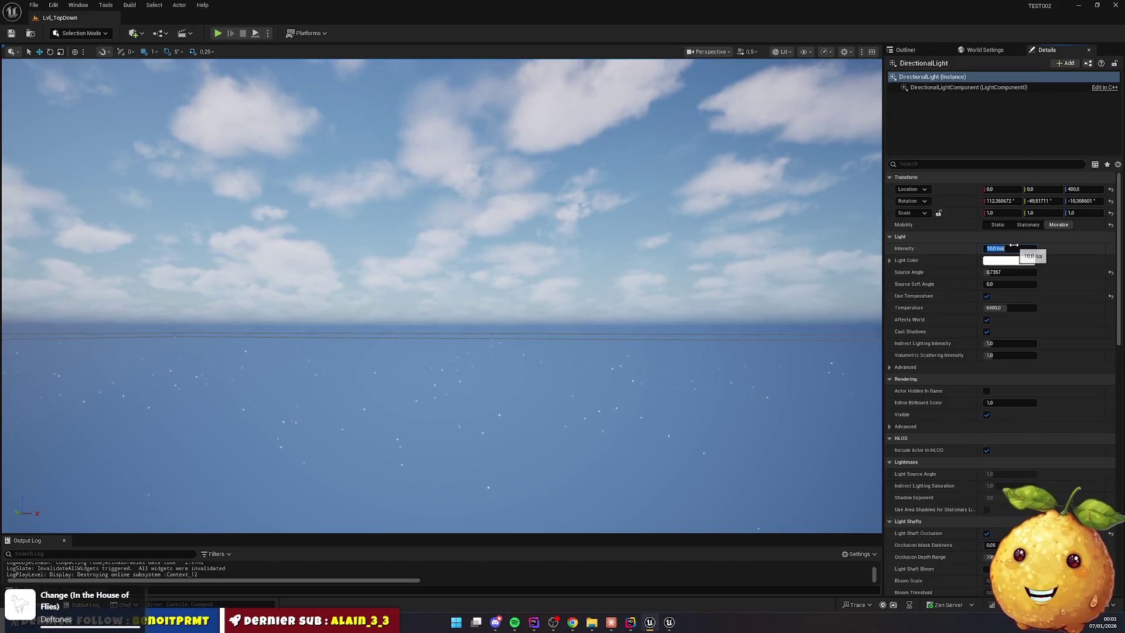
pyautogui.write('100')
pyautogui.press('Return')
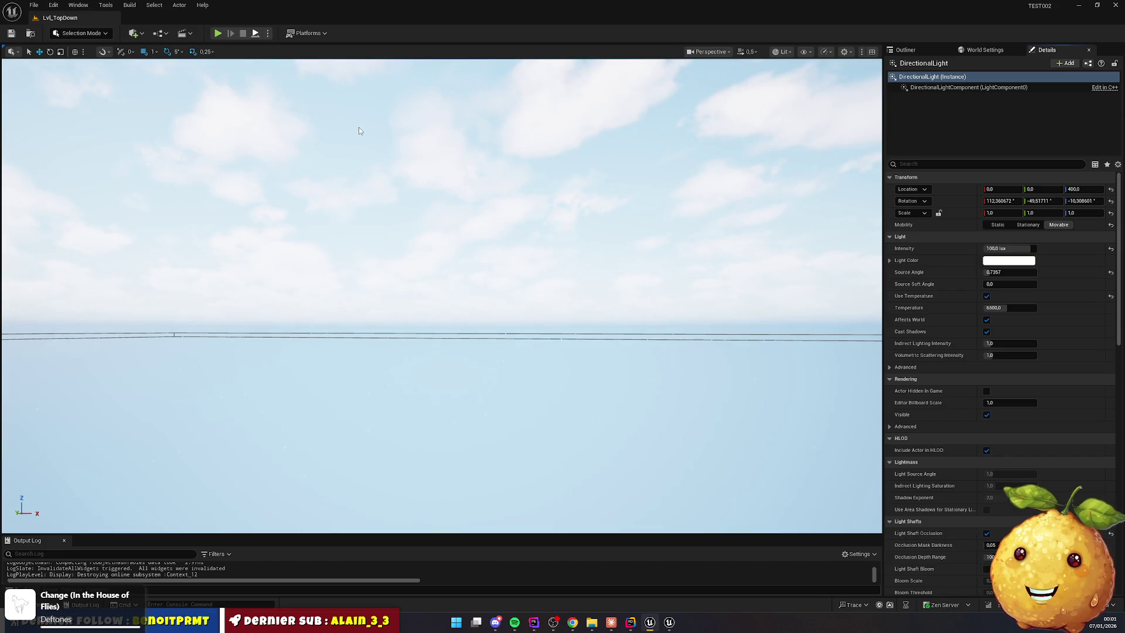
# Play the level, delete the DirectionalLight and two corridor ceiling meshes, then stop the session
pyautogui.hotkey('alt', 'p')
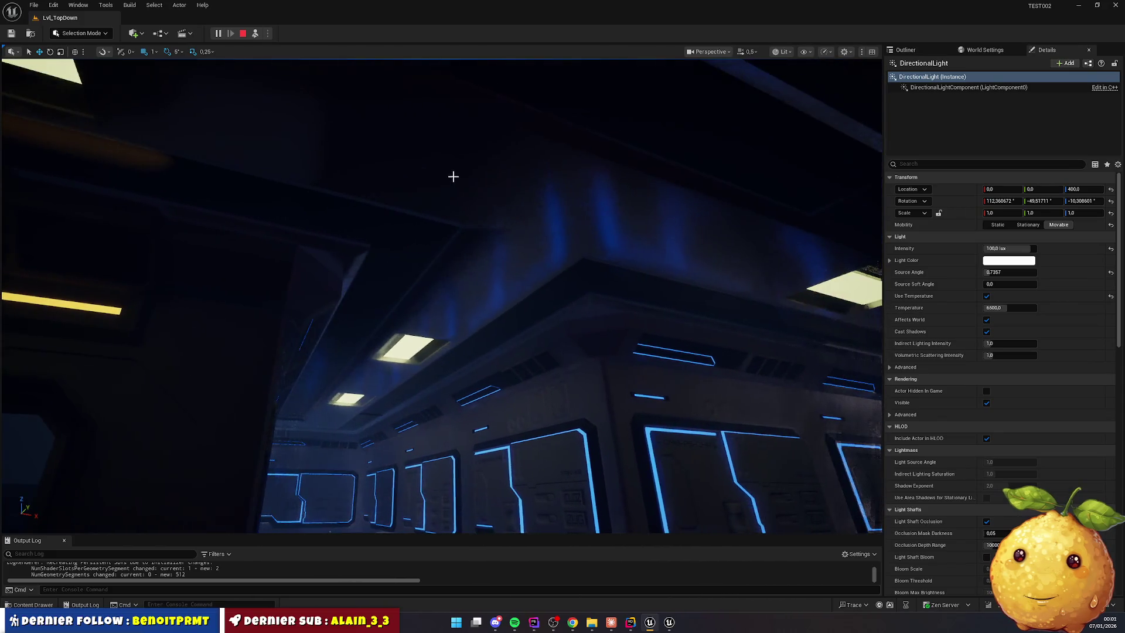
pyautogui.press('Delete')
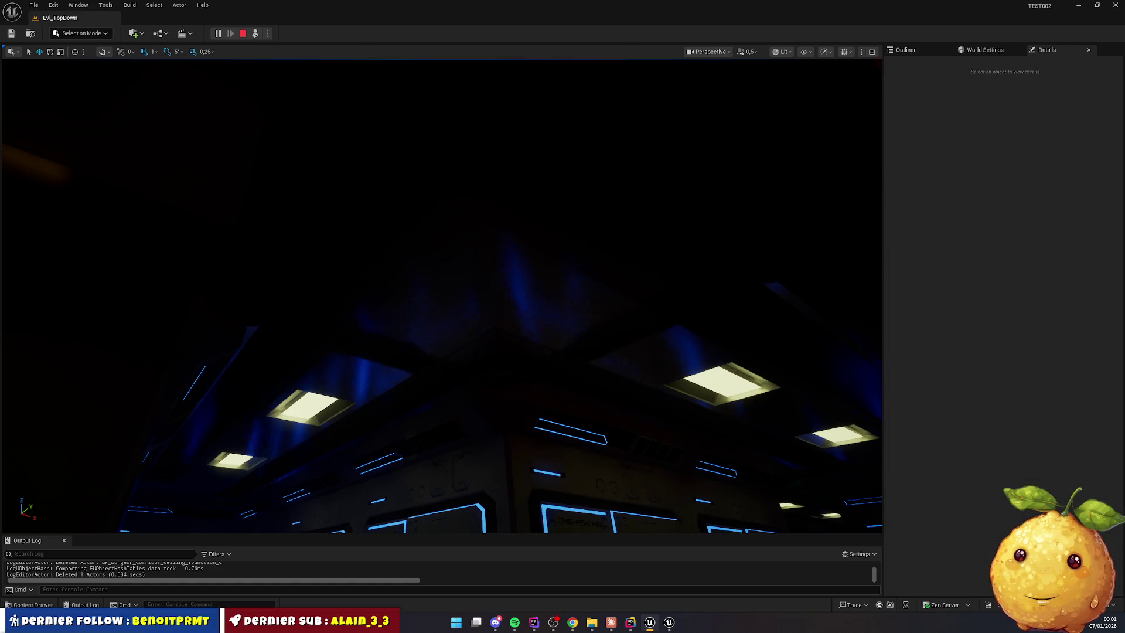
pyautogui.click(510, 193)
pyautogui.press('Delete')
pyautogui.click(486, 177)
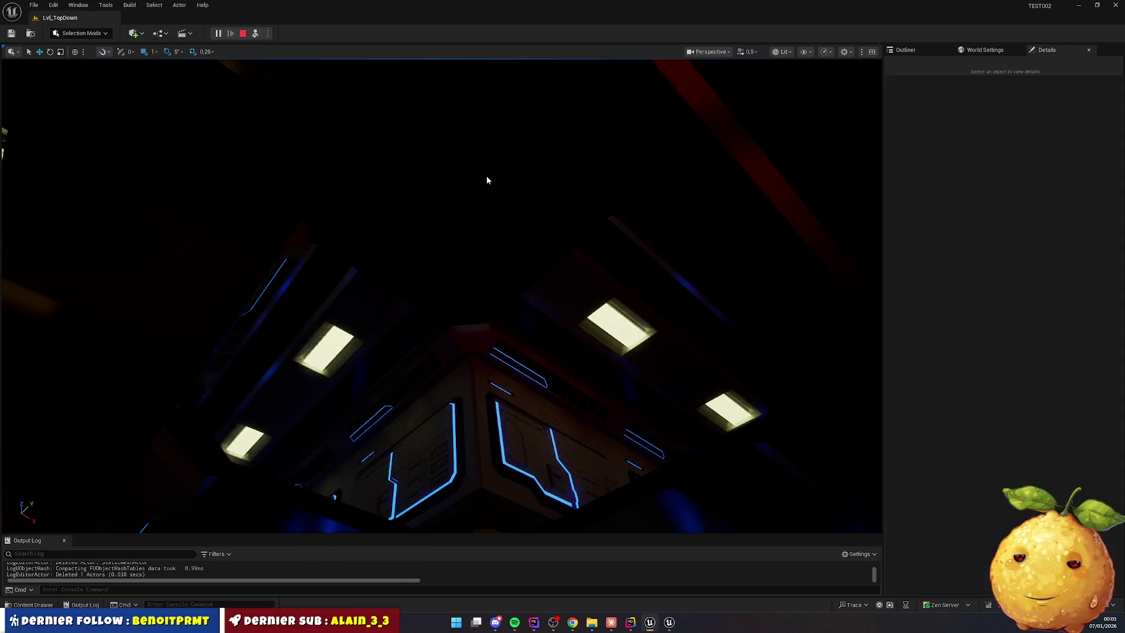
pyautogui.press('Delete')
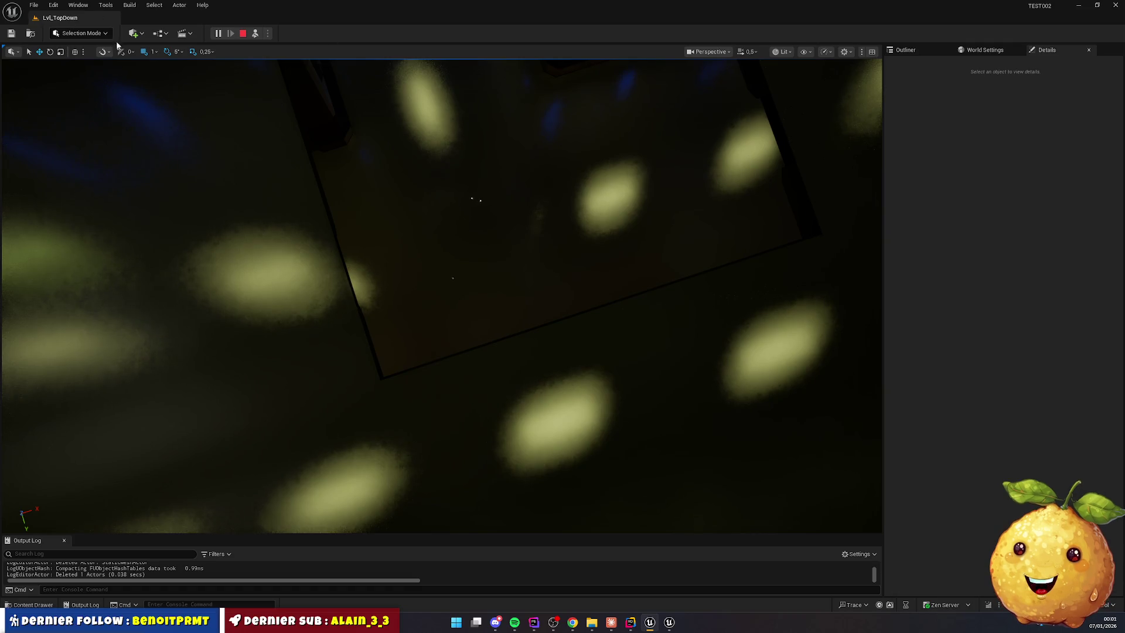
pyautogui.click(243, 33)
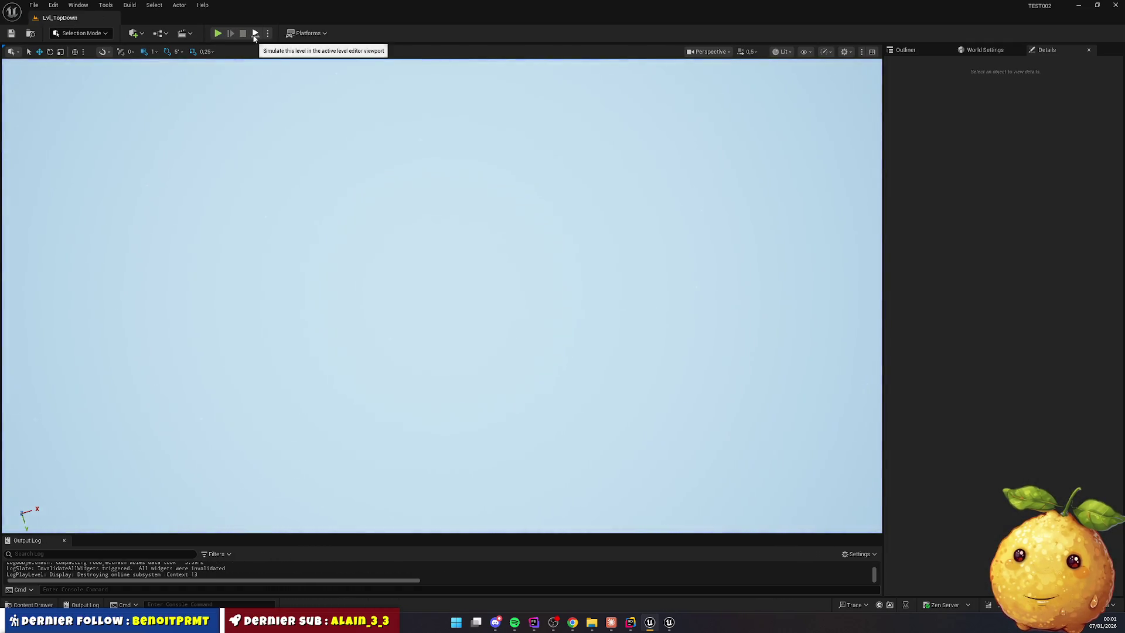
# Start a play session and delete a right-hand wall, the central steps, a level piece and floor Straight373
pyautogui.hotkey('alt', 'p')
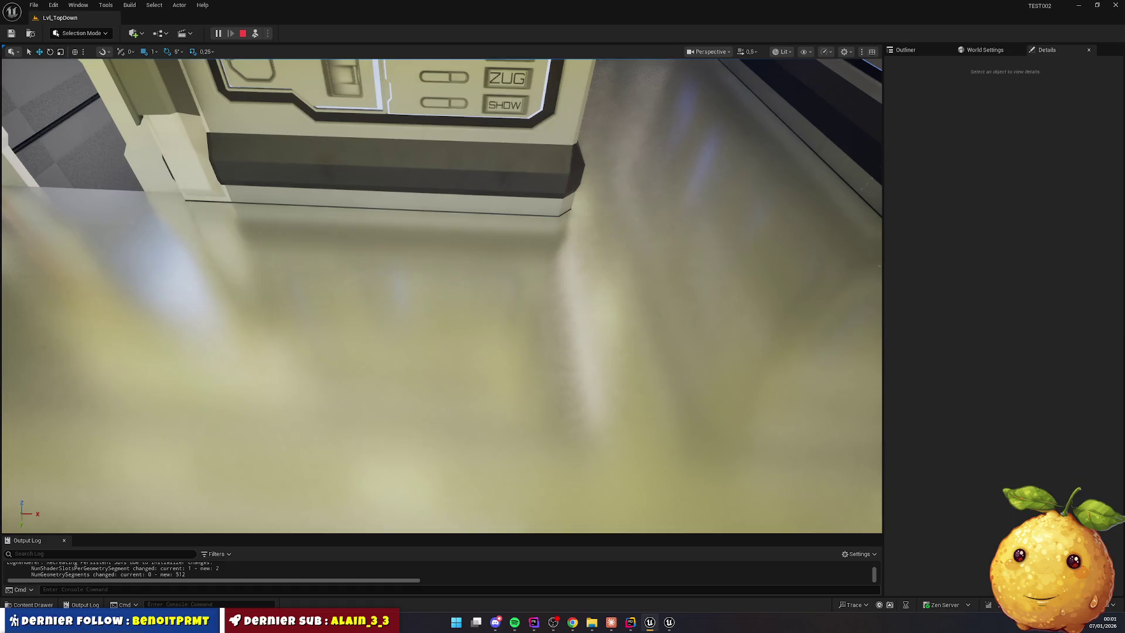
pyautogui.click(673, 281)
pyautogui.press('Delete')
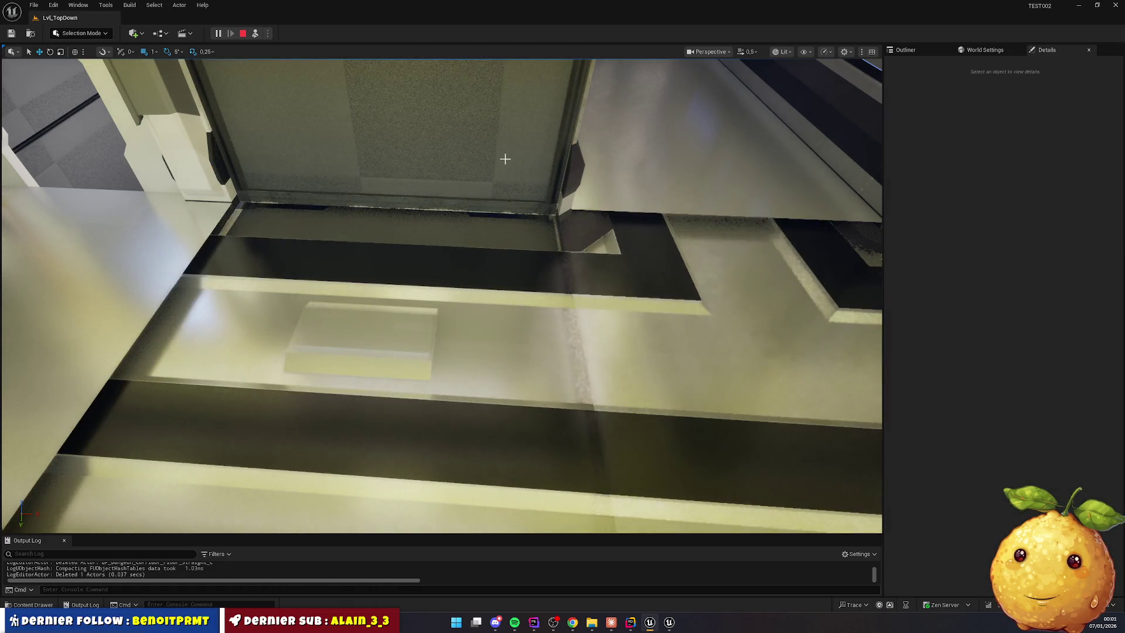
pyautogui.click(502, 158)
pyautogui.press('Delete')
pyautogui.click(604, 368)
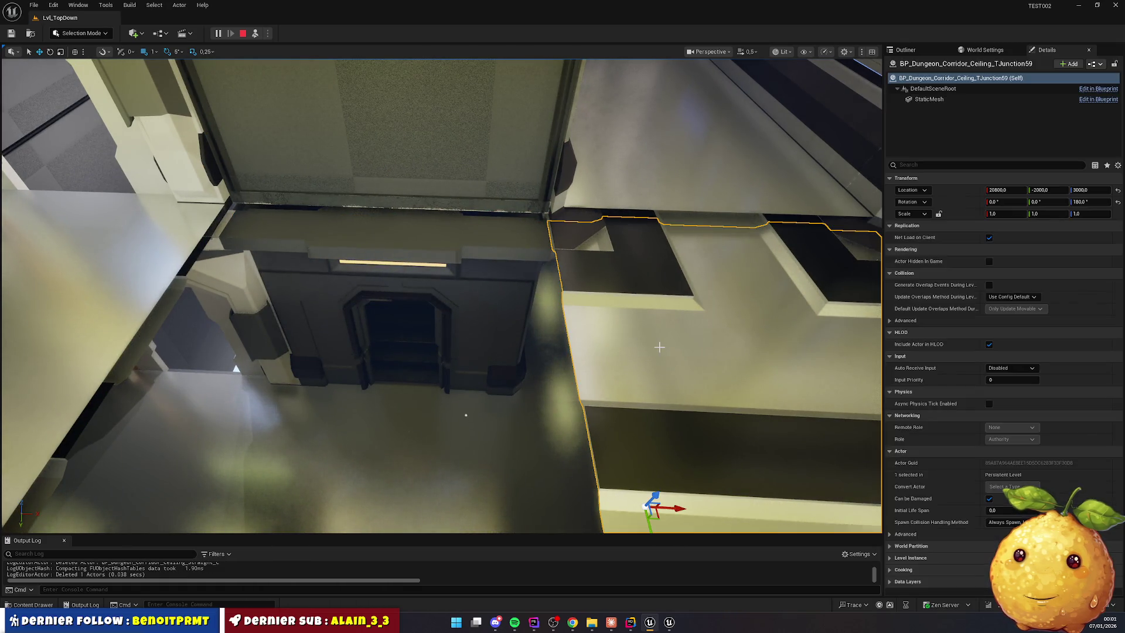
pyautogui.press('Delete')
pyautogui.click(620, 473)
pyautogui.press('Delete')
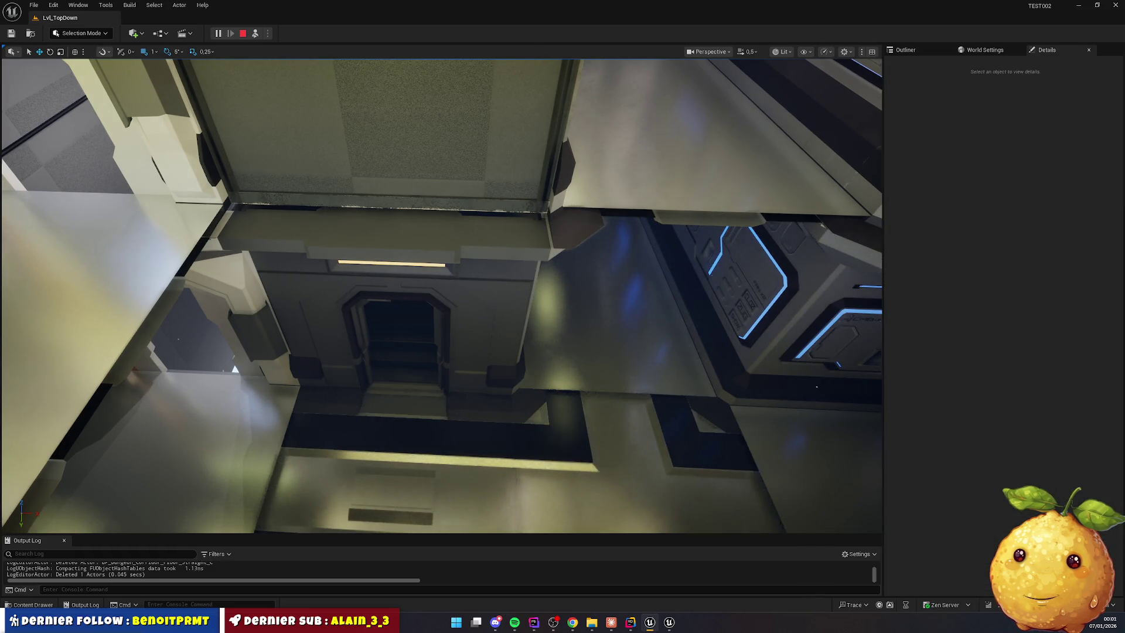
# Delete the two floor pieces near the corridor doorway
pyautogui.press('w')
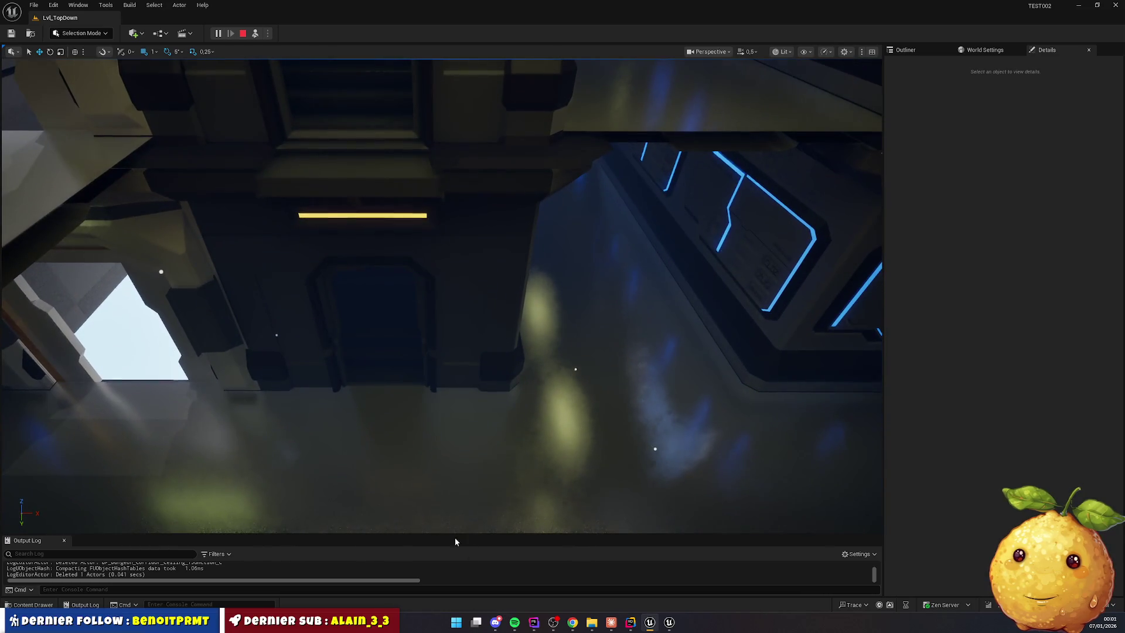
pyautogui.click(527, 477)
pyautogui.press('Delete')
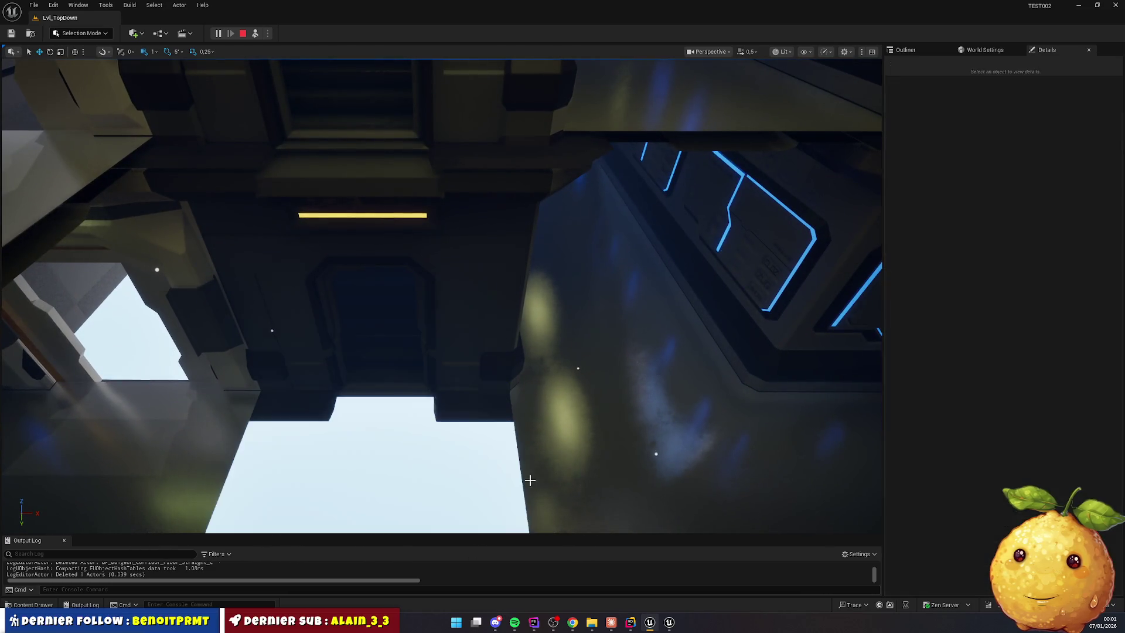
pyautogui.click(562, 478)
pyautogui.press('Delete')
# Delete the corridor doorframe and the ceiling panel above it
pyautogui.moveTo(558, 442)
pyautogui.mouseDown()
pyautogui.moveTo(553, 428)
pyautogui.moveTo(544, 433)
pyautogui.mouseUp()
pyautogui.click(432, 211)
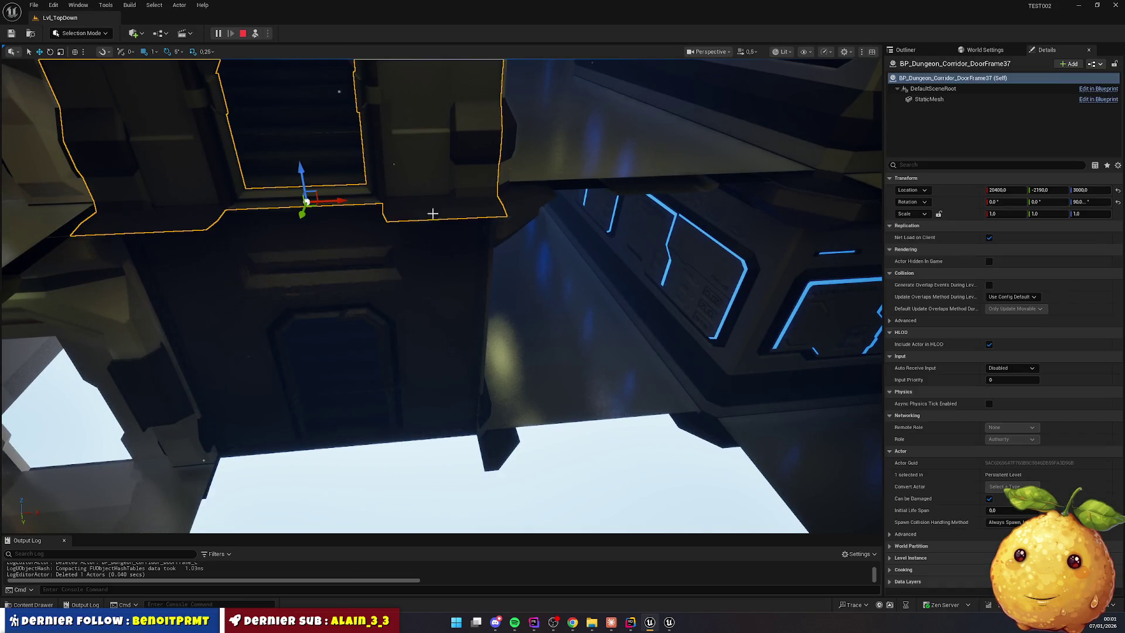
pyautogui.press('Delete')
pyautogui.moveTo(431, 211); pyautogui.dragTo(432, 362)
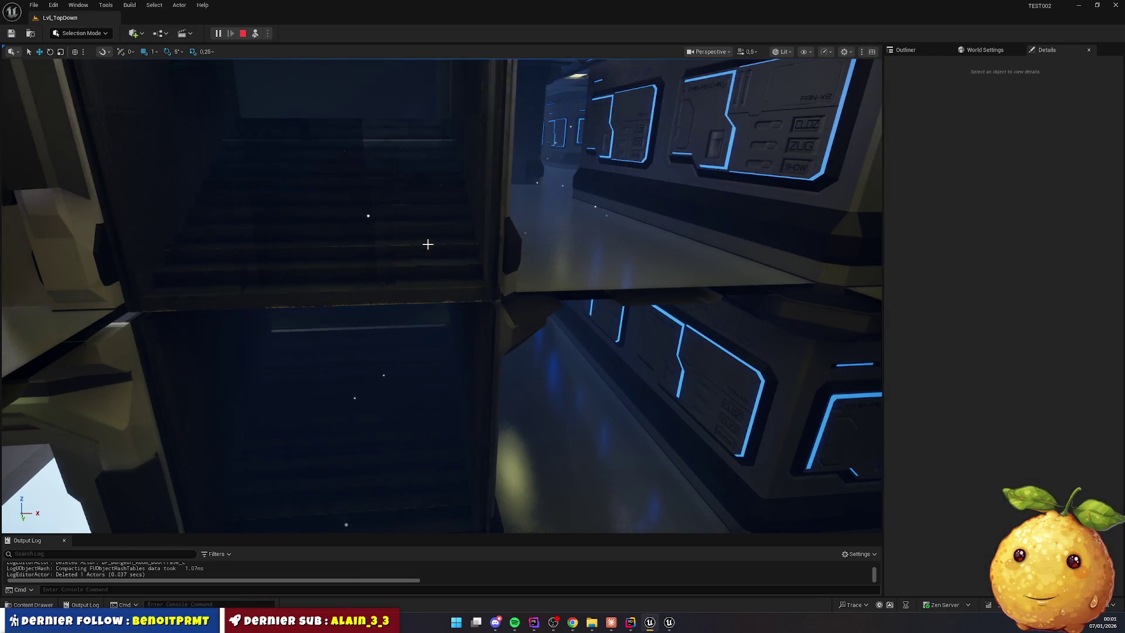
pyautogui.moveTo(427, 244); pyautogui.dragTo(427, 211)
pyautogui.click(427, 213)
pyautogui.press('Delete')
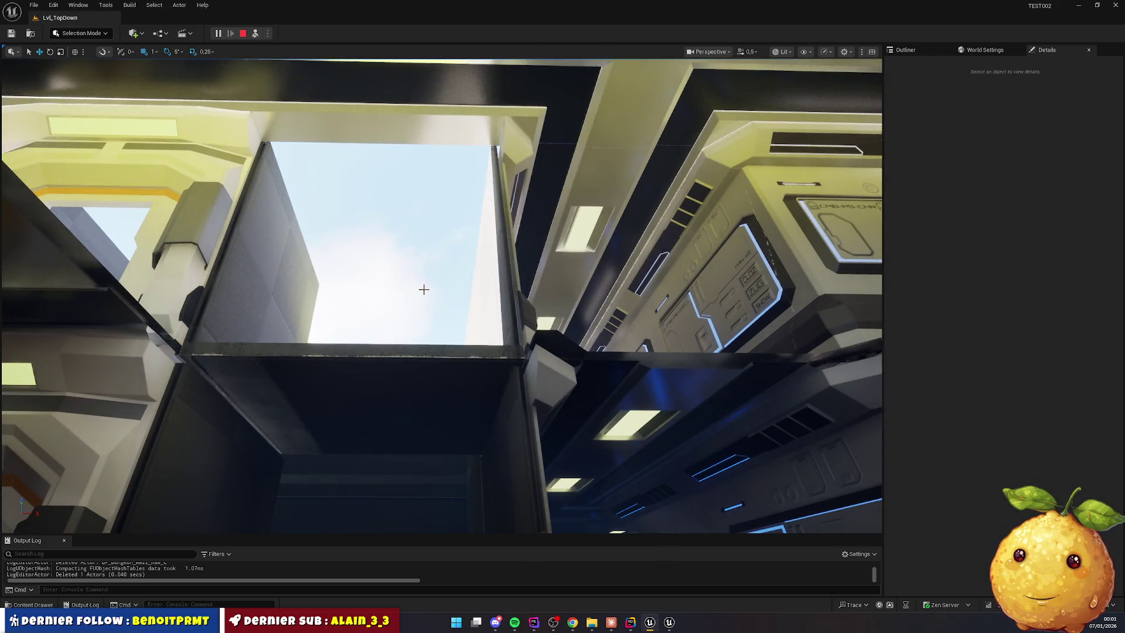
# Lower the corridor floor piece beside the stairs from Z 3410 to 3400
pyautogui.moveTo(424, 287)
pyautogui.mouseDown()
pyautogui.moveTo(424, 257)
pyautogui.moveTo(424, 299)
pyautogui.moveTo(337, 275)
pyautogui.mouseUp()
pyautogui.click(336, 275)
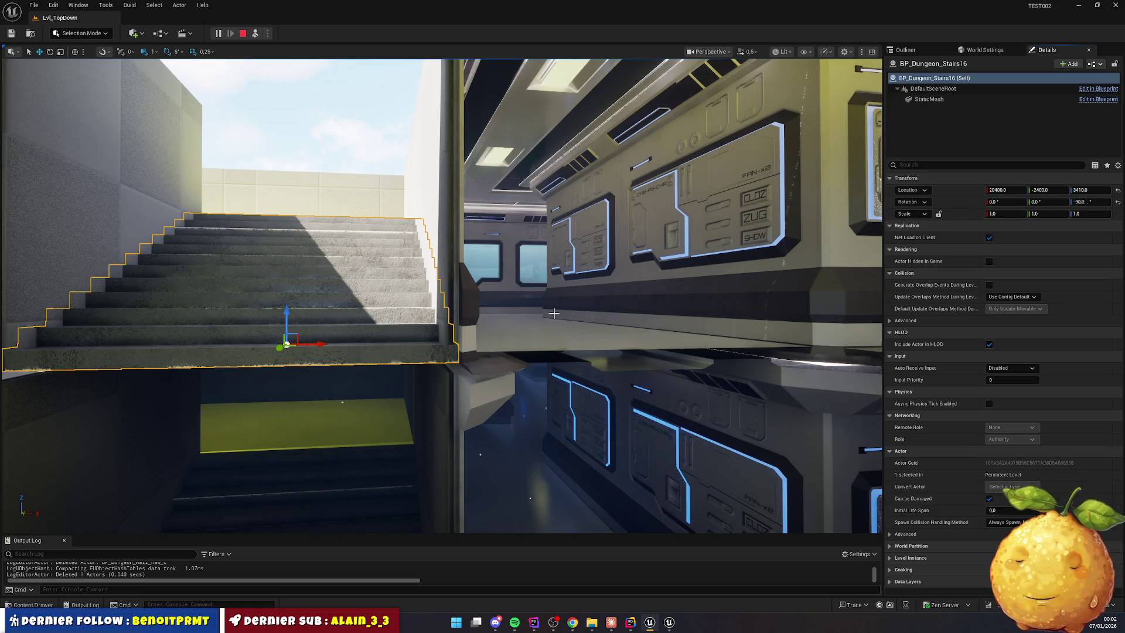
pyautogui.click(556, 346)
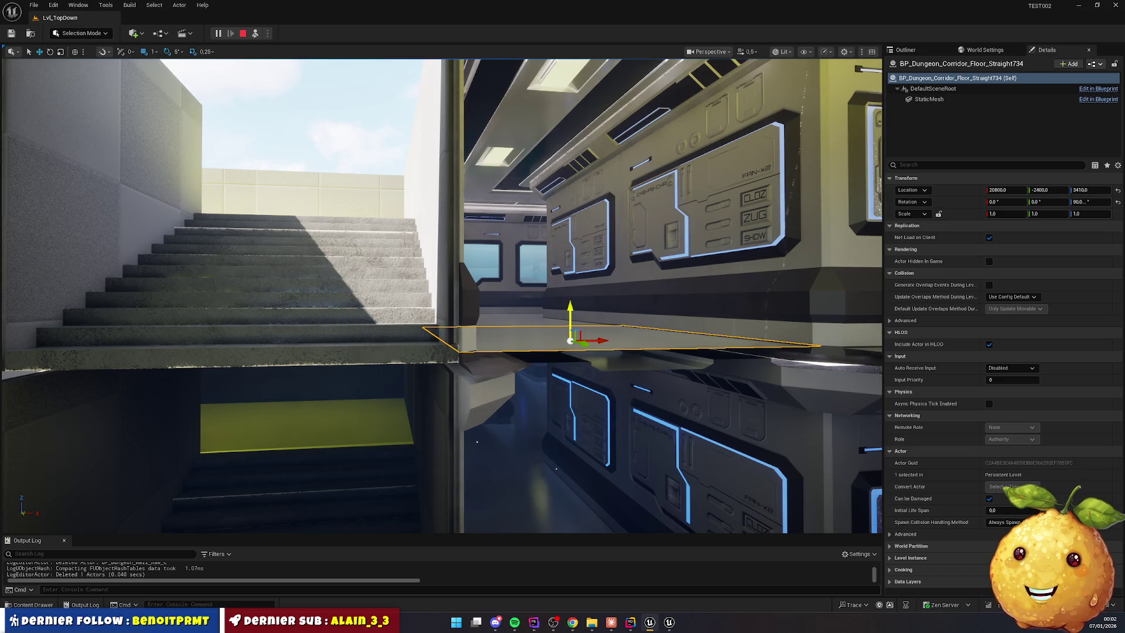
pyautogui.moveTo(568, 310); pyautogui.dragTo(564, 317)
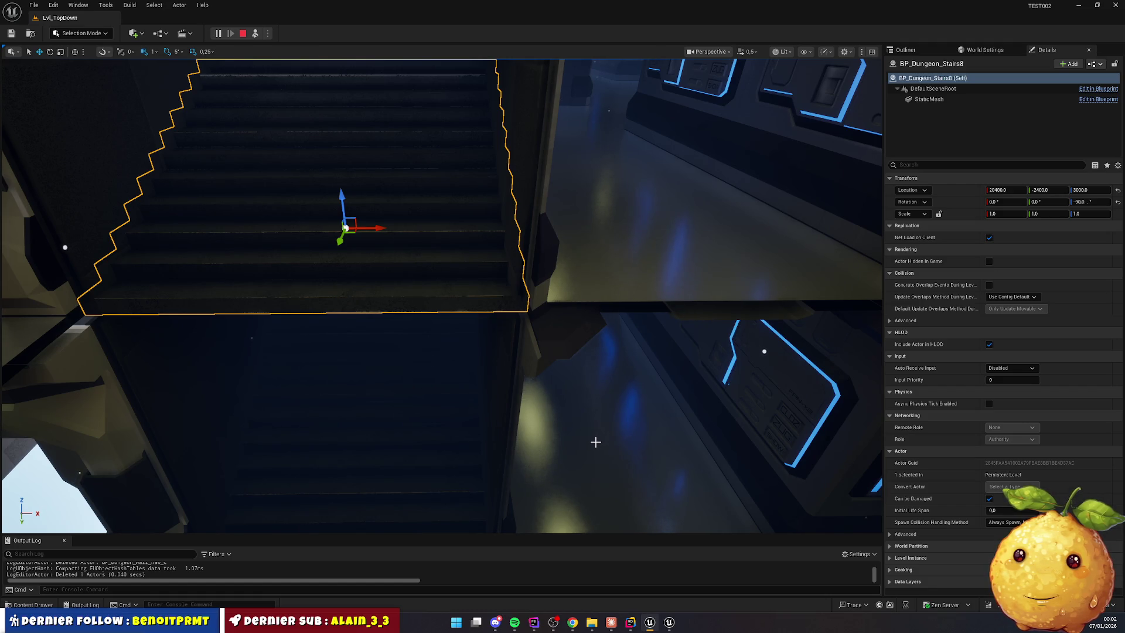
pyautogui.moveTo(808, 263)
pyautogui.mouseDown()
pyautogui.moveTo(732, 269)
pyautogui.moveTo(726, 305)
pyautogui.moveTo(729, 281)
pyautogui.moveTo(663, 344)
pyautogui.moveTo(598, 343)
pyautogui.moveTo(592, 304)
pyautogui.moveTo(621, 328)
pyautogui.moveTo(621, 375)
pyautogui.moveTo(657, 328)
pyautogui.moveTo(657, 347)
pyautogui.mouseUp()
# Delete the selected dungeon stairs actor
pyautogui.press('Delete')
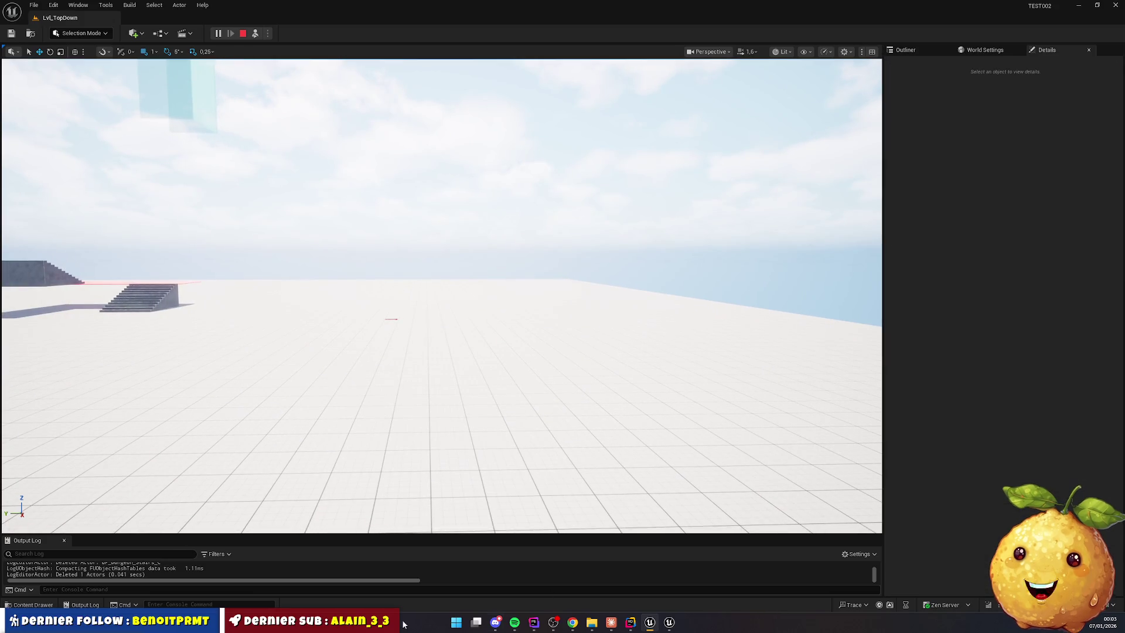
pyautogui.click(33, 604)
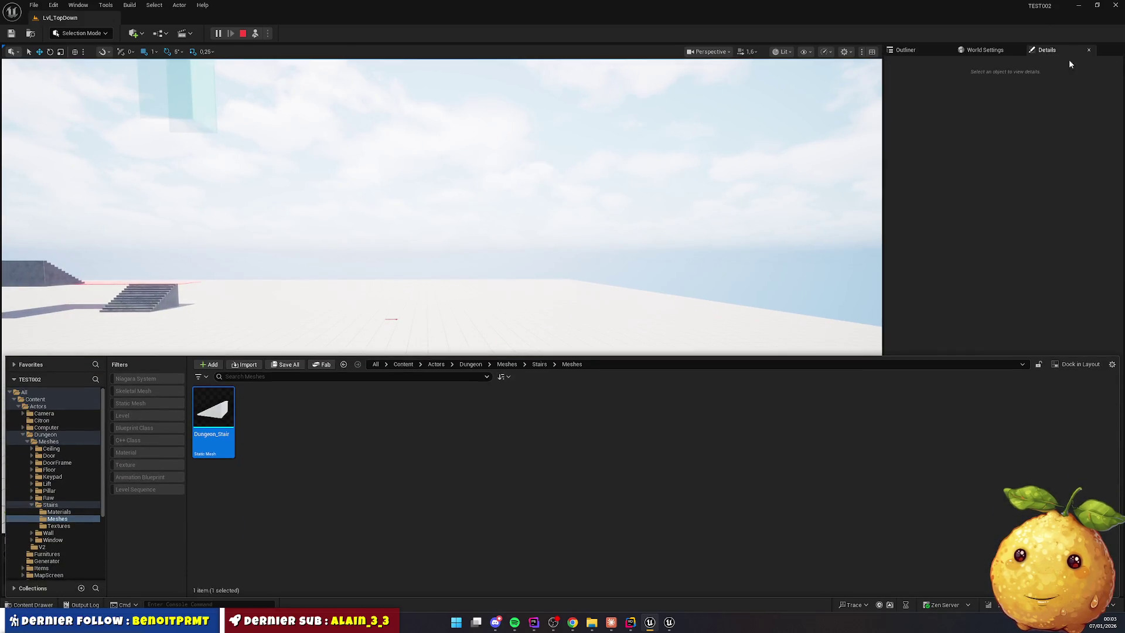
pyautogui.click(1068, 54)
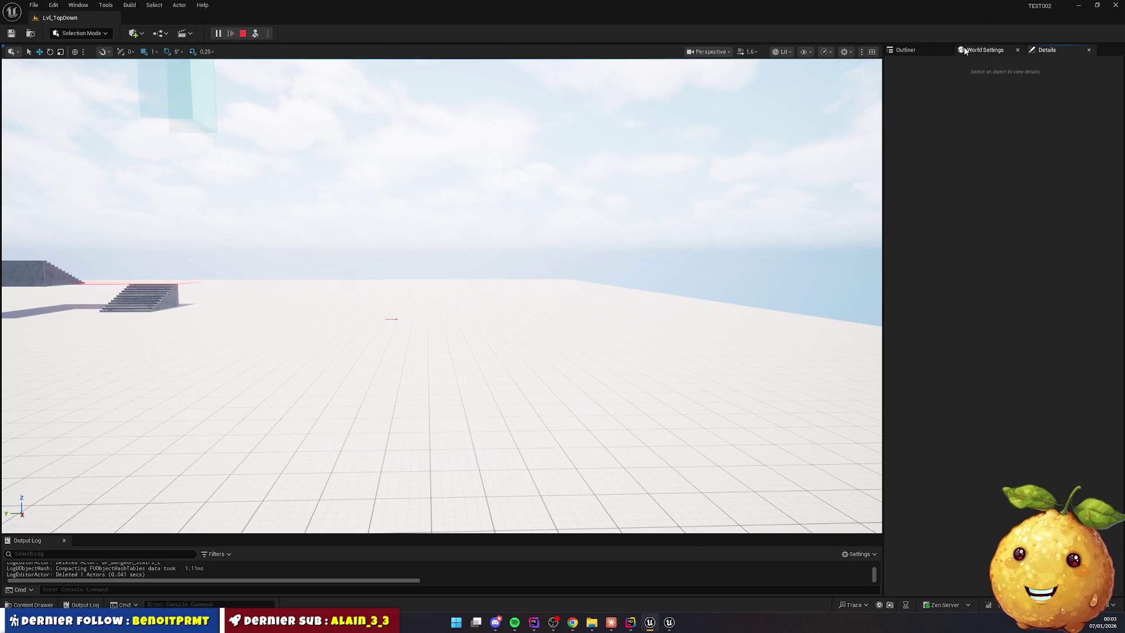
# Set the DirectionalLight's intensity to 10 lux
pyautogui.click(906, 49)
pyautogui.click(955, 106)
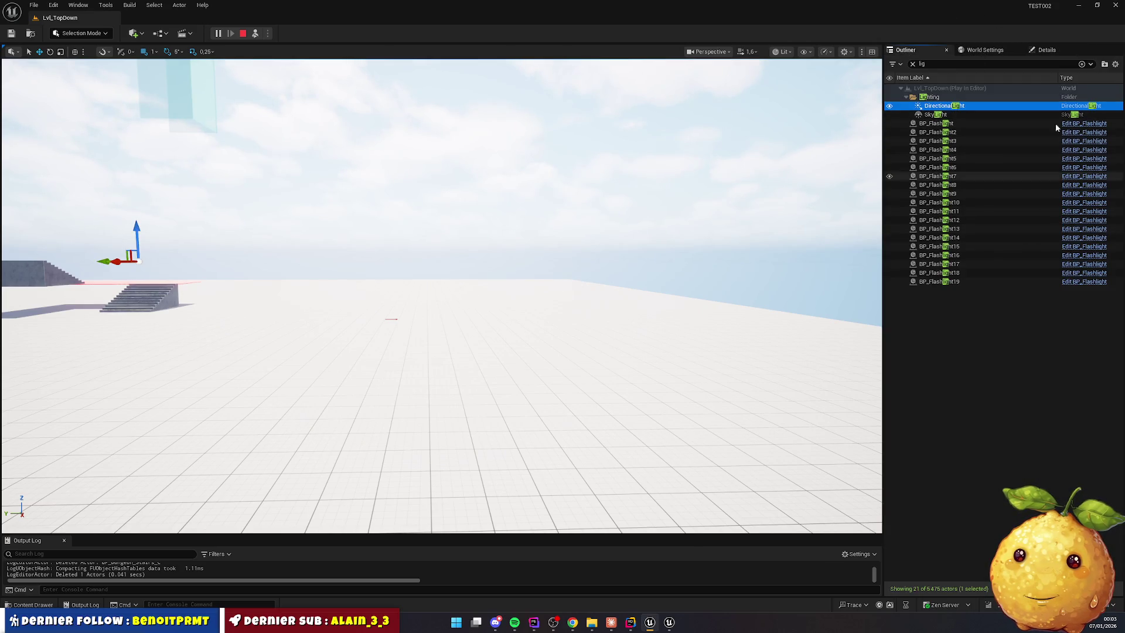
pyautogui.click(1046, 49)
pyautogui.click(1008, 249)
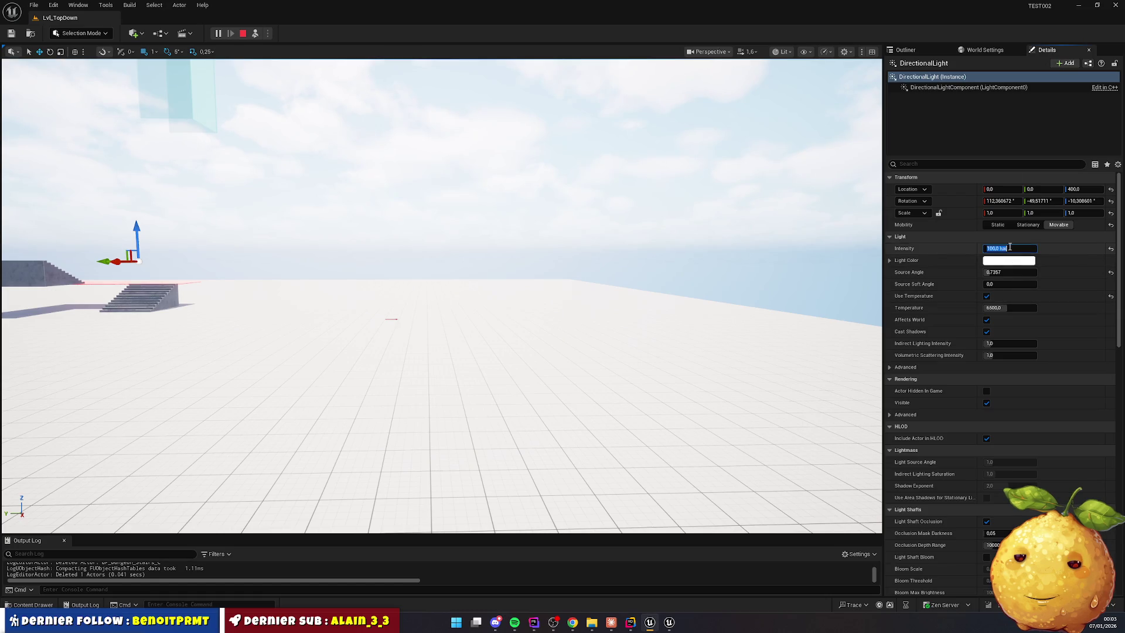
pyautogui.write('10')
pyautogui.press('Return')
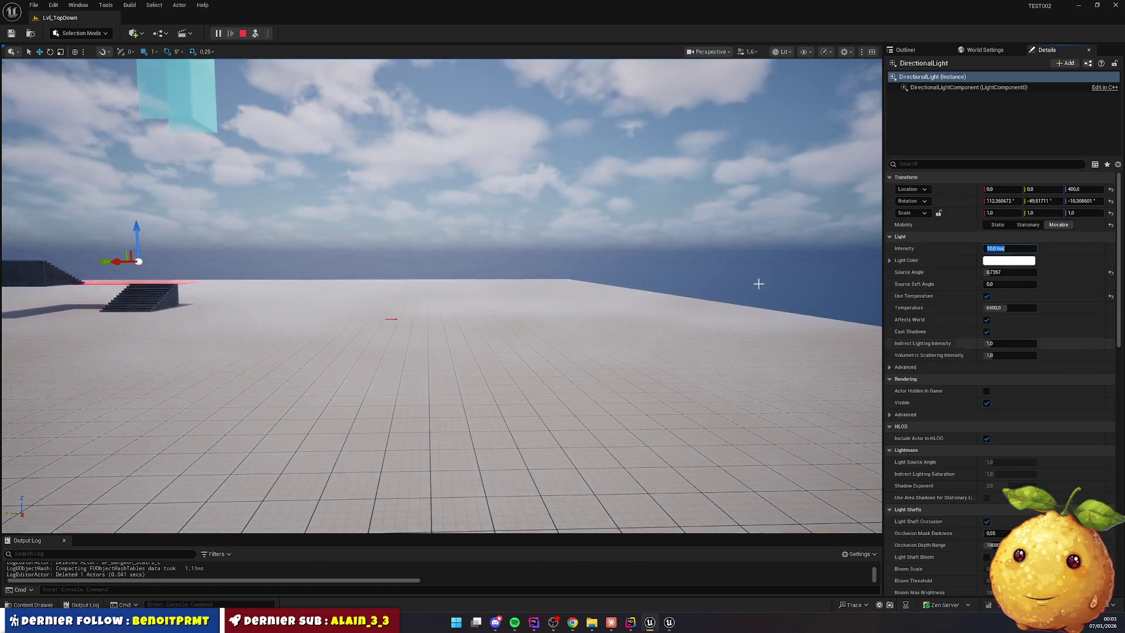
pyautogui.scroll(-5, 442, 296)
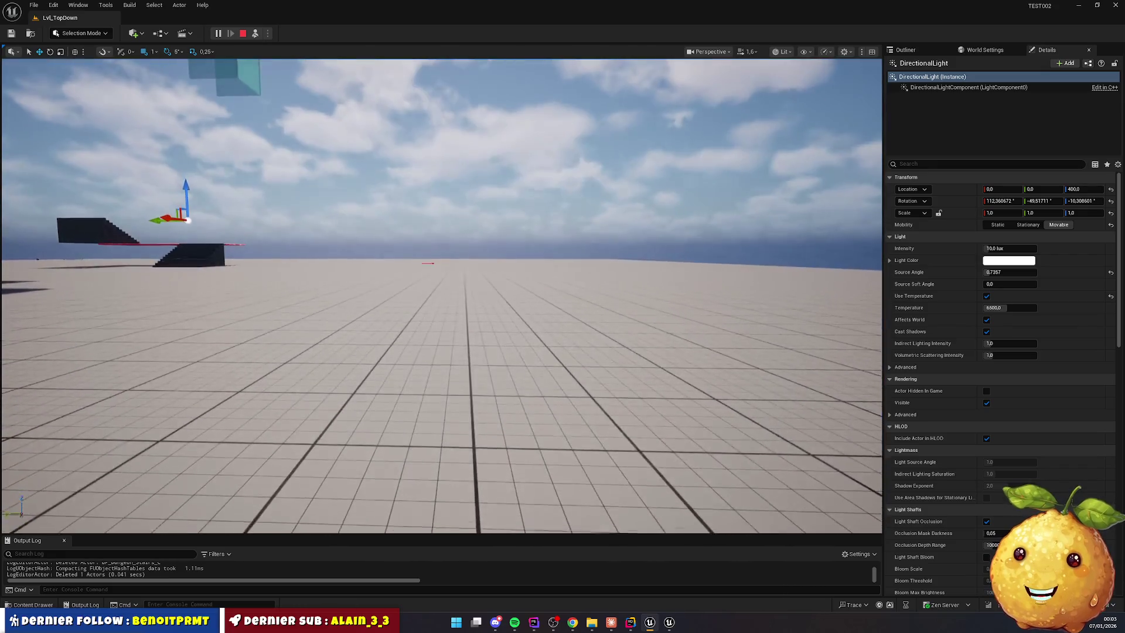
# Drag BP_Dungeon_Stairs from the Dungeon Stairs folder onto the grid floor
pyautogui.click(32, 605)
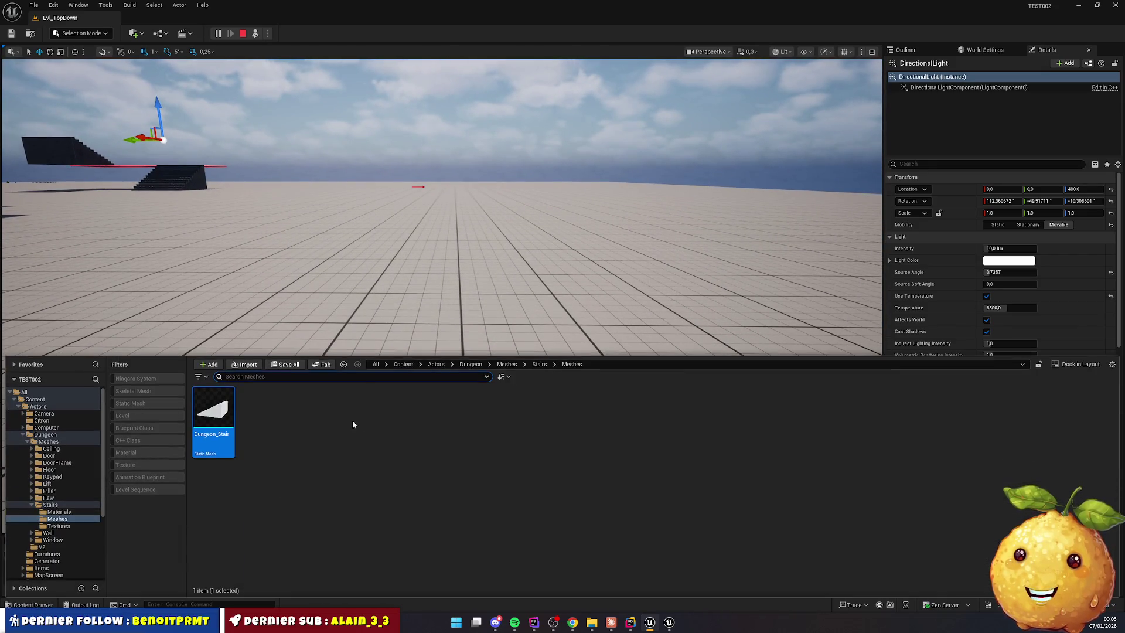
pyautogui.click(539, 363)
pyautogui.moveTo(351, 407)
pyautogui.mouseDown()
pyautogui.moveTo(482, 302)
pyautogui.moveTo(506, 410)
pyautogui.mouseUp()
# Inspect the new stairs from the side and test raising them, leaving them at Z 0
pyautogui.moveTo(664, 385)
pyautogui.mouseDown()
pyautogui.moveTo(621, 375)
pyautogui.moveTo(691, 369)
pyautogui.moveTo(674, 378)
pyautogui.mouseUp()
pyautogui.moveTo(850, 328)
pyautogui.mouseDown()
pyautogui.moveTo(761, 328)
pyautogui.moveTo(849, 328)
pyautogui.moveTo(820, 328)
pyautogui.mouseUp()
pyautogui.moveTo(520, 306); pyautogui.dragTo(521, 307)
pyautogui.moveTo(343, 260); pyautogui.dragTo(343, 261)
pyautogui.moveTo(510, 304); pyautogui.dragTo(508, 303)
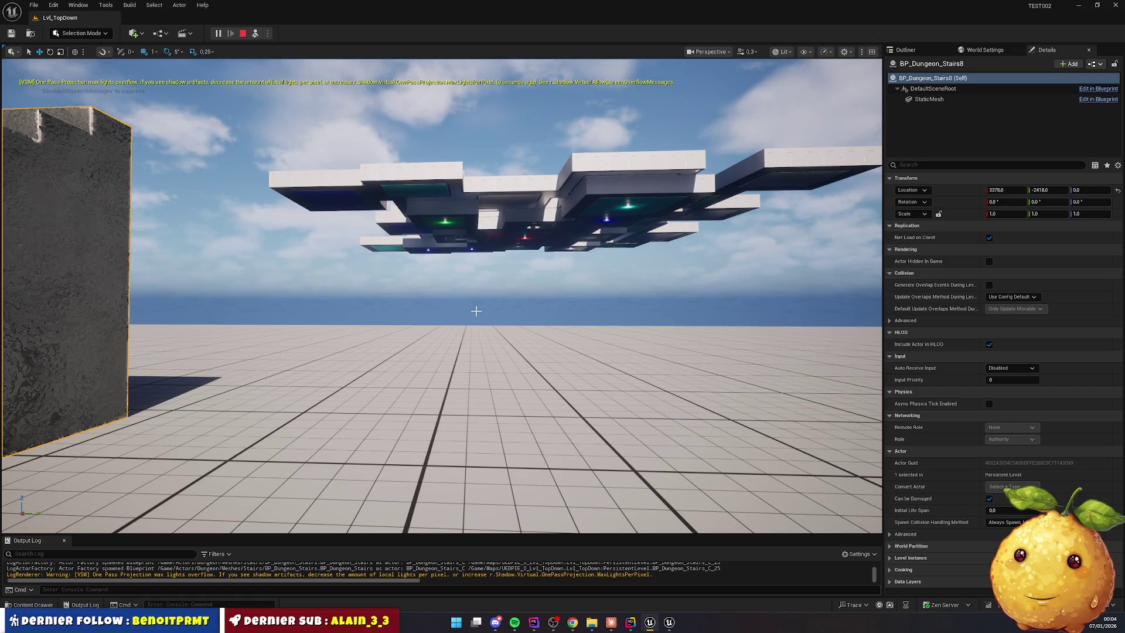
# Frame the staircase, set position snapping to 5, and test raising it in 5-unit steps
pyautogui.press('f')
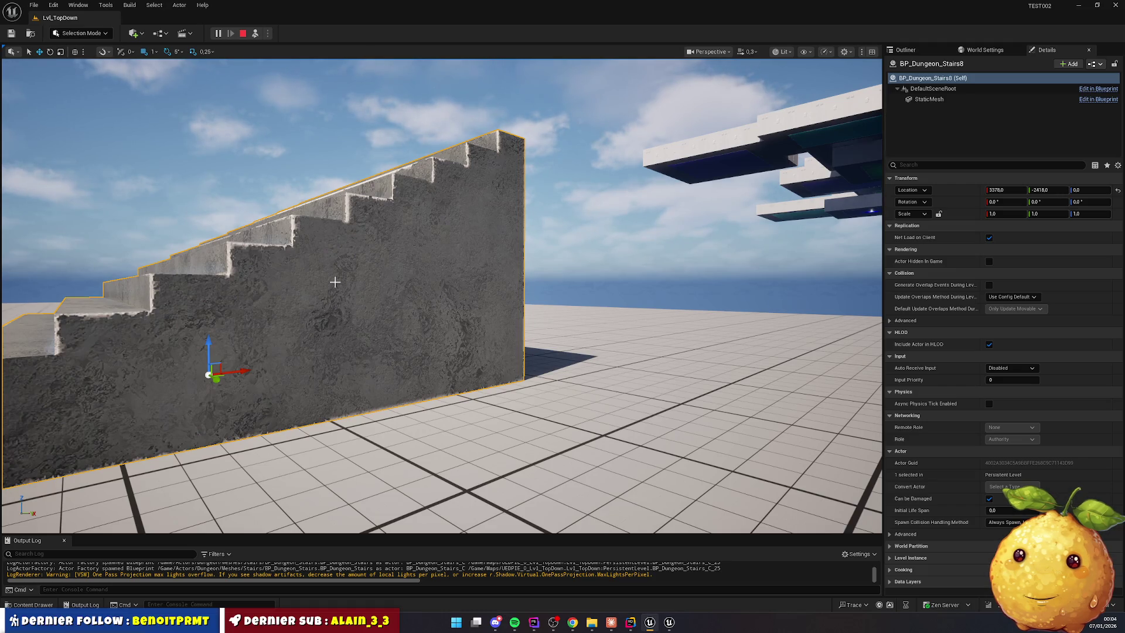
pyautogui.moveTo(207, 341); pyautogui.dragTo(204, 343)
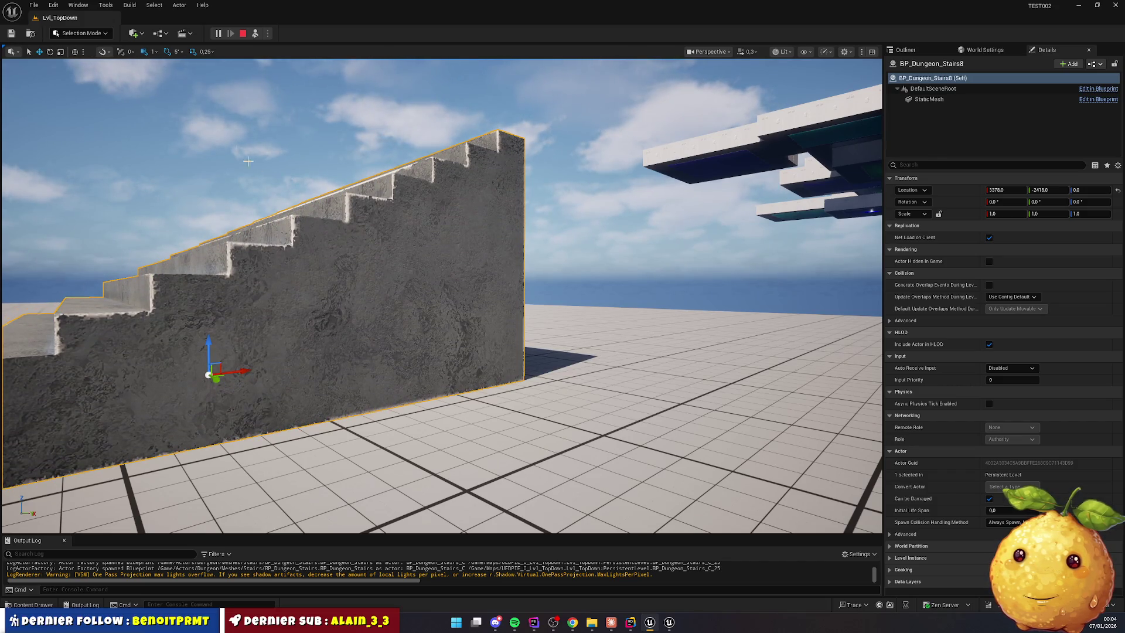
pyautogui.click(151, 52)
pyautogui.click(166, 83)
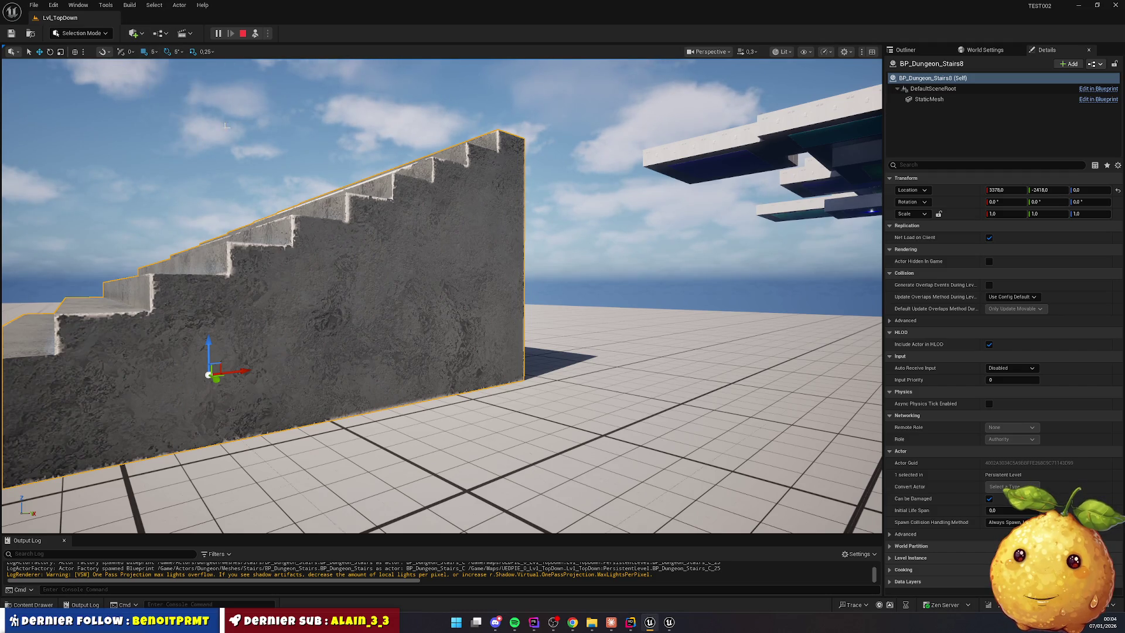
pyautogui.moveTo(208, 342); pyautogui.dragTo(207, 342)
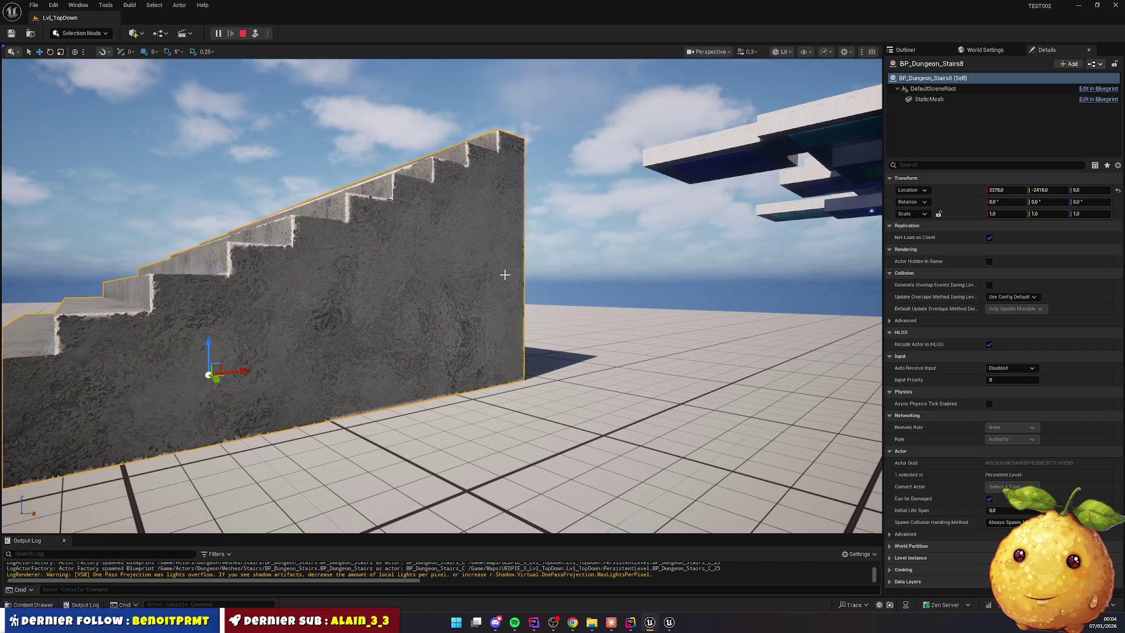
pyautogui.moveTo(578, 285)
pyautogui.mouseDown()
pyautogui.moveTo(551, 258)
pyautogui.moveTo(550, 269)
pyautogui.moveTo(592, 273)
pyautogui.moveTo(665, 318)
pyautogui.moveTo(702, 300)
pyautogui.moveTo(629, 302)
pyautogui.moveTo(638, 281)
pyautogui.moveTo(688, 299)
pyautogui.mouseUp()
pyautogui.scroll(3, 562, 275)
pyautogui.scroll(3, 550, 266)
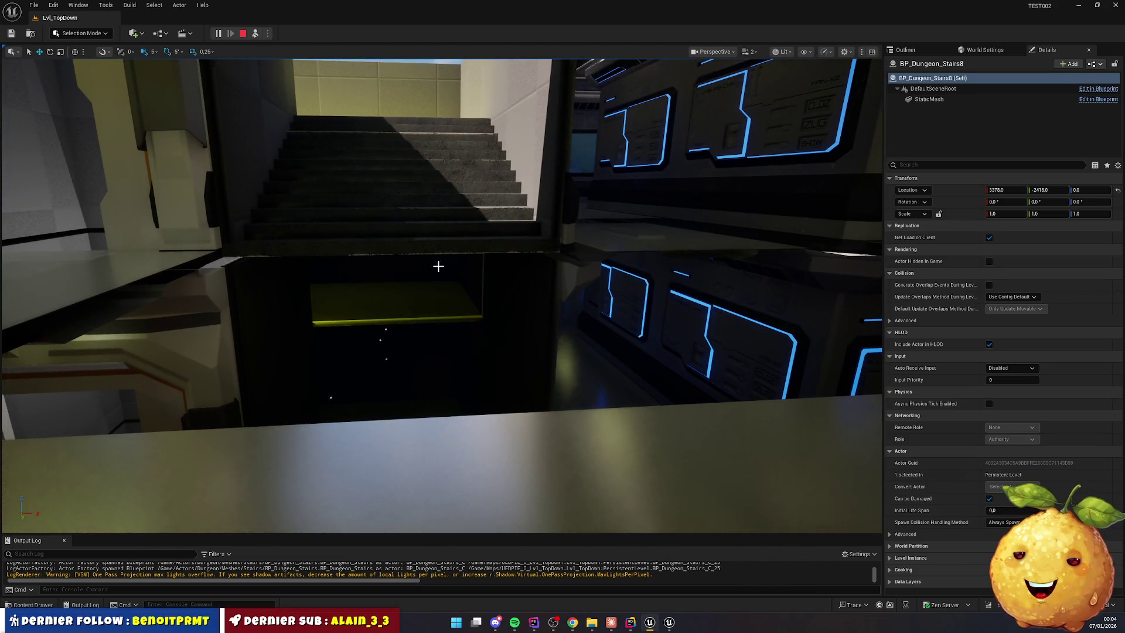
# Lower corridor floor Corridor_Floor_Straight723 at the stair landing from Z 3410 to 3400
pyautogui.click(147, 291)
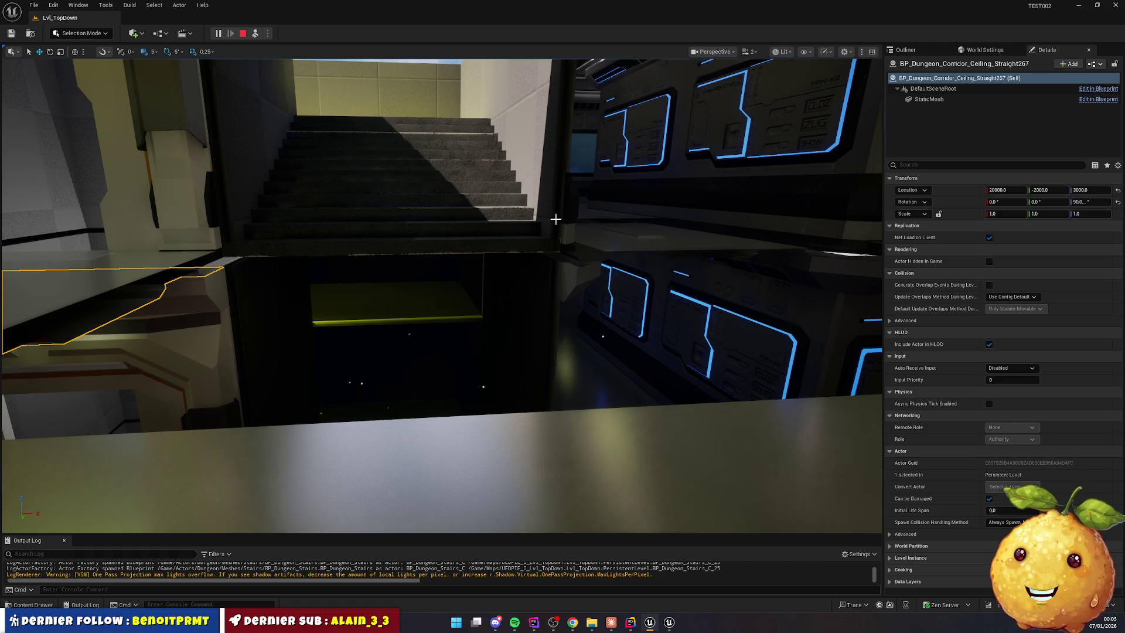
pyautogui.click(603, 213)
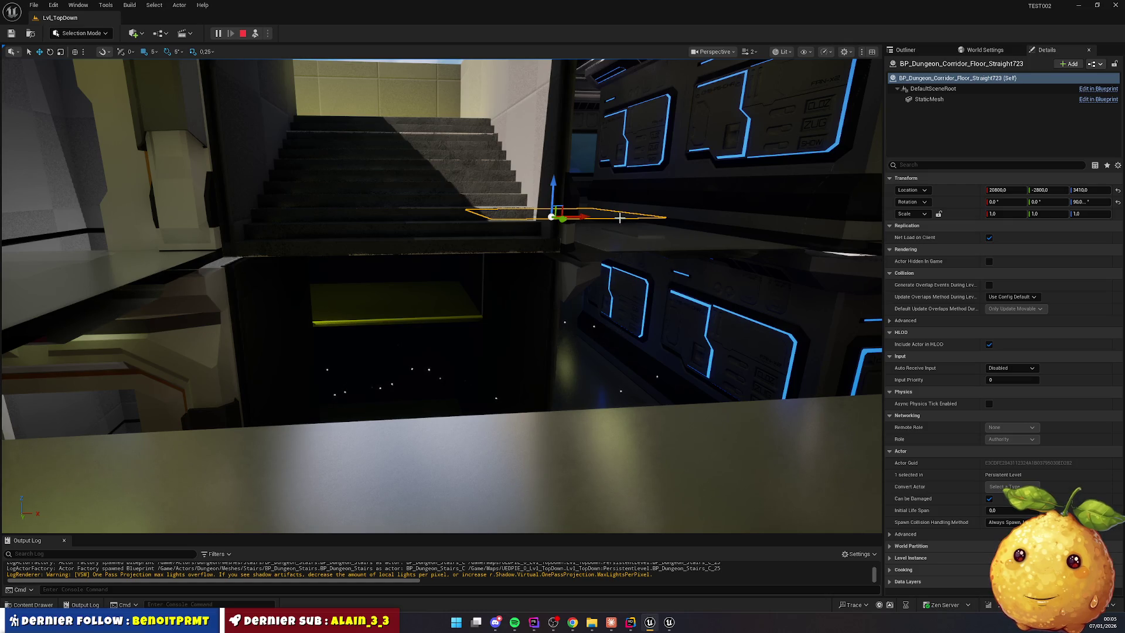
pyautogui.moveTo(596, 216)
pyautogui.mouseDown()
pyautogui.moveTo(553, 258)
pyautogui.moveTo(620, 218)
pyautogui.moveTo(585, 246)
pyautogui.mouseUp()
pyautogui.click(515, 307)
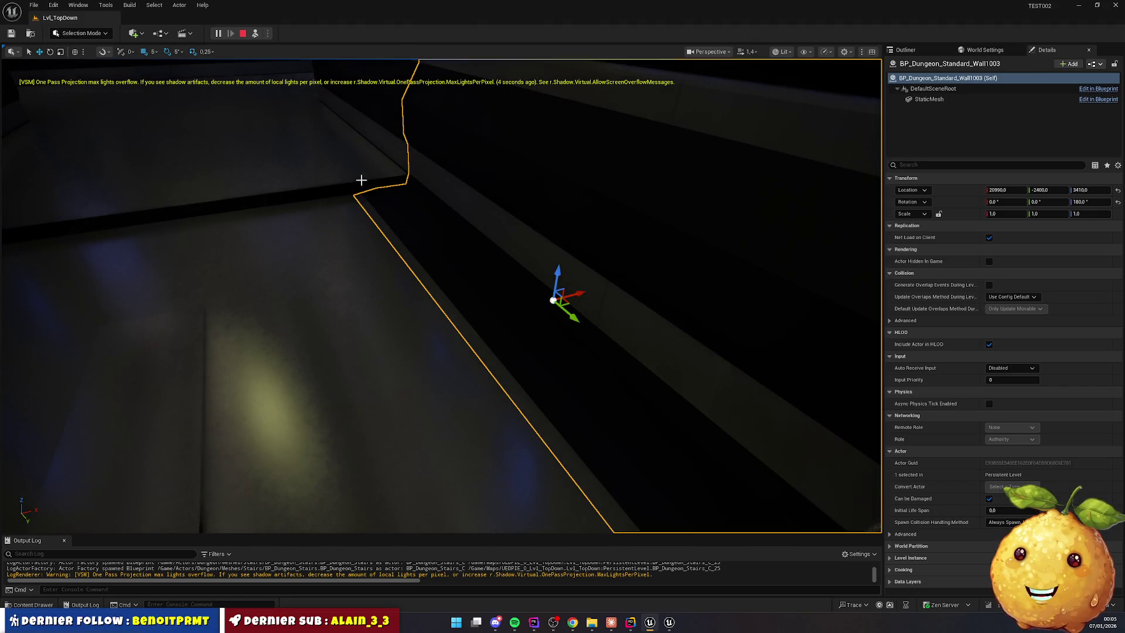
pyautogui.hotkey('ctrl', 'z')
pyautogui.moveTo(174, 120); pyautogui.dragTo(178, 127)
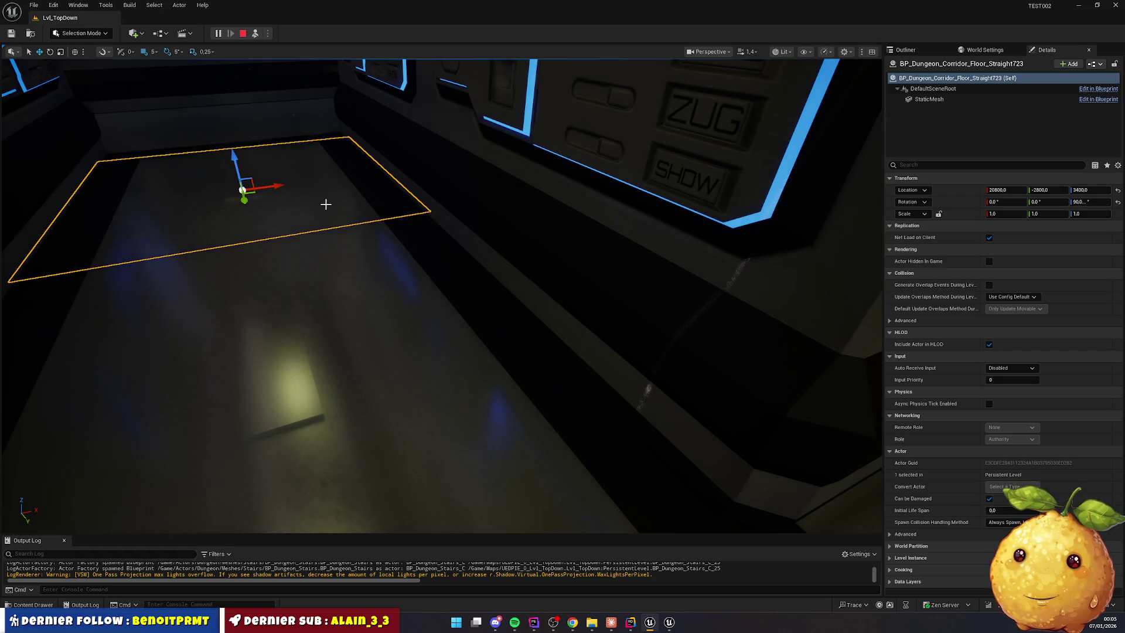
# Look along the corridor, then switch to the Dungeon.cpp code in Rider
pyautogui.moveTo(335, 217); pyautogui.dragTo(335, 217)
pyautogui.moveTo(381, 322); pyautogui.dragTo(381, 323)
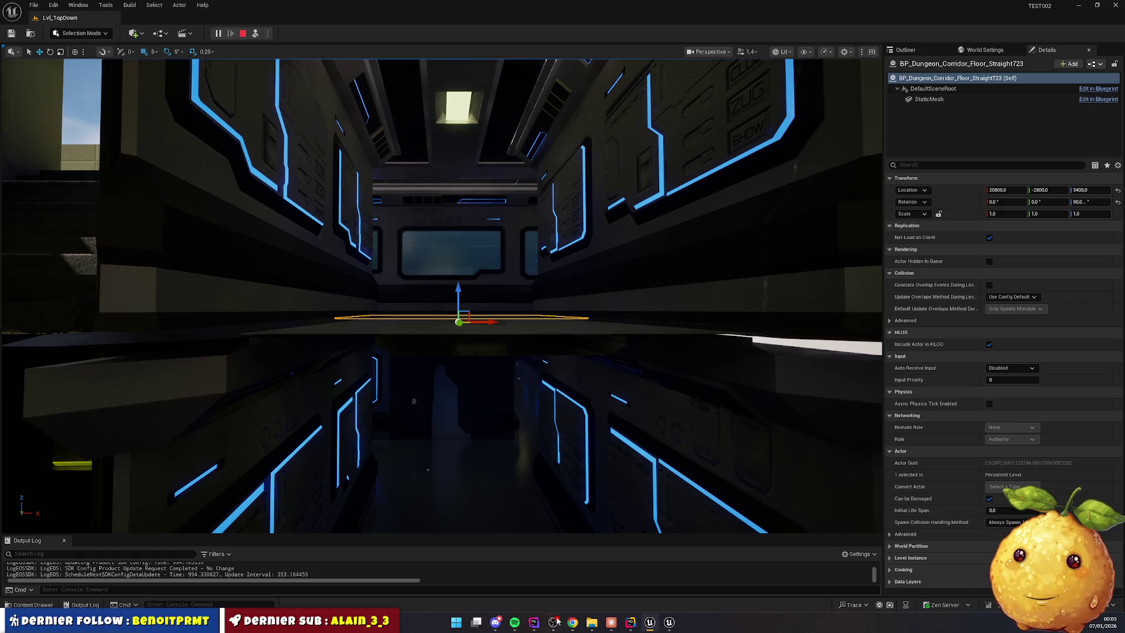
pyautogui.click(630, 622)
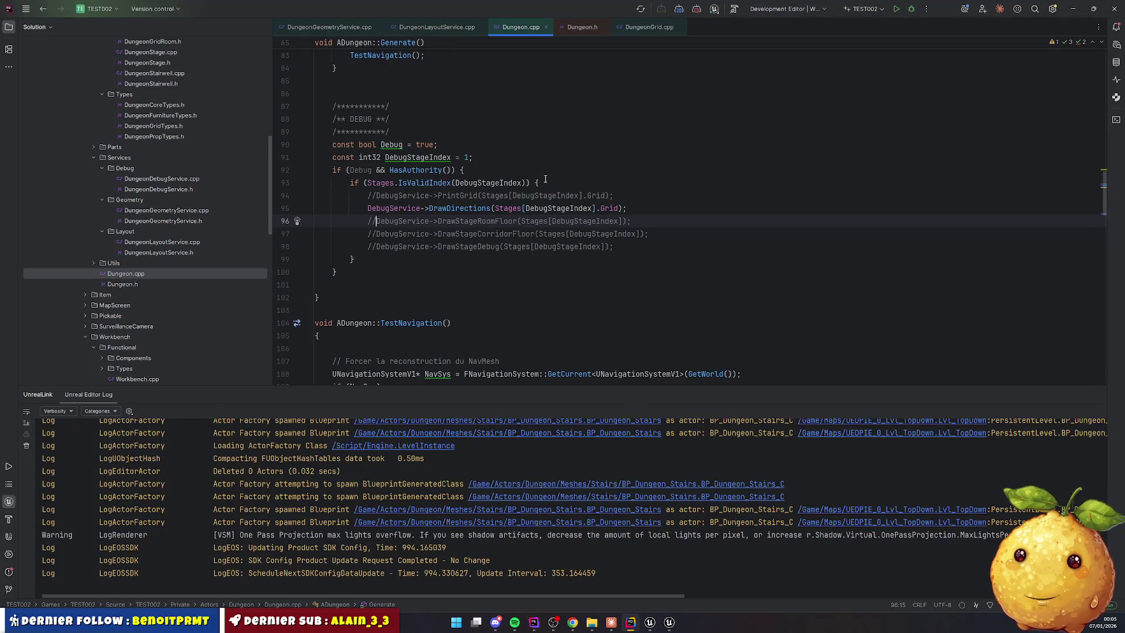
# Hide the log panel and browse DungeonLayoutService.cpp and DungeonGeometryService.cpp
pyautogui.scroll(3, 500, 284)
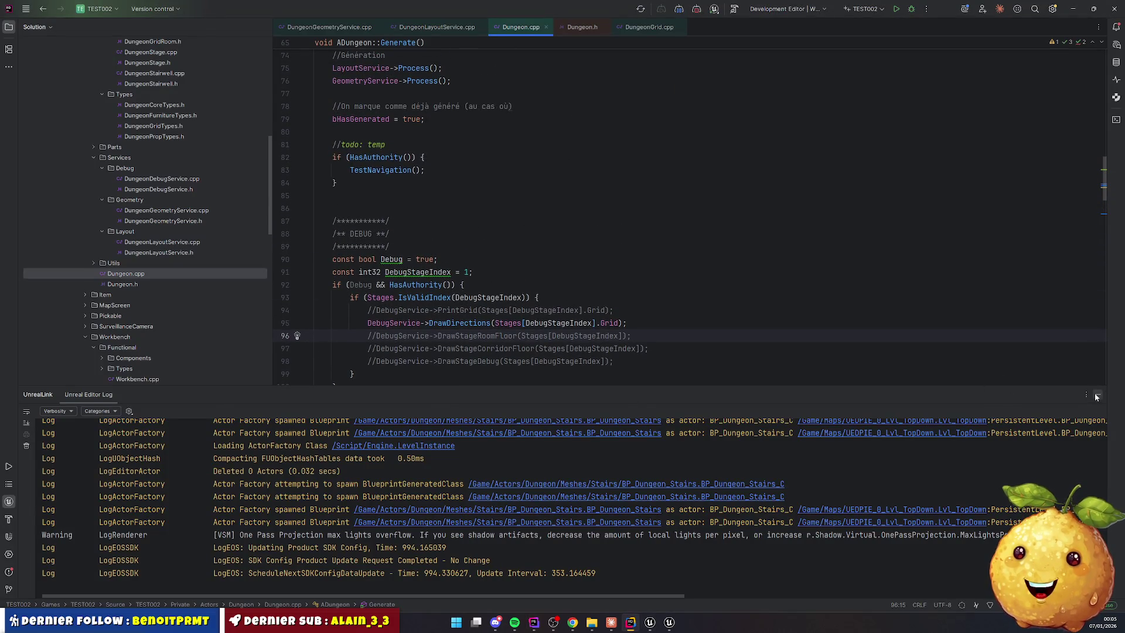
pyautogui.click(1096, 397)
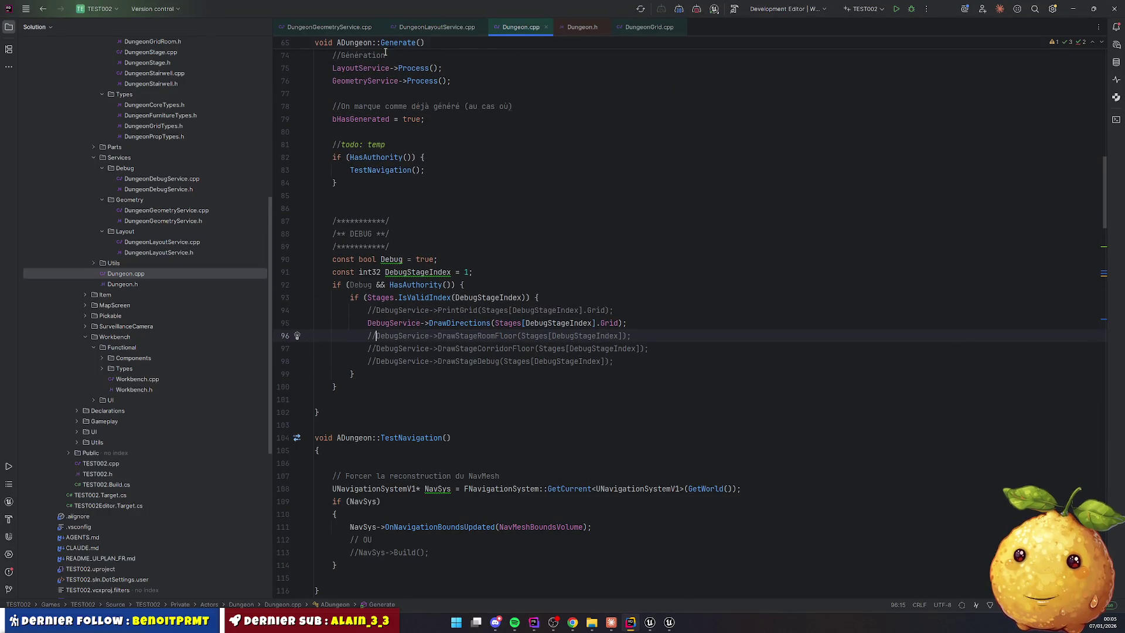
pyautogui.click(437, 27)
pyautogui.hotkey('alt', 'Left')
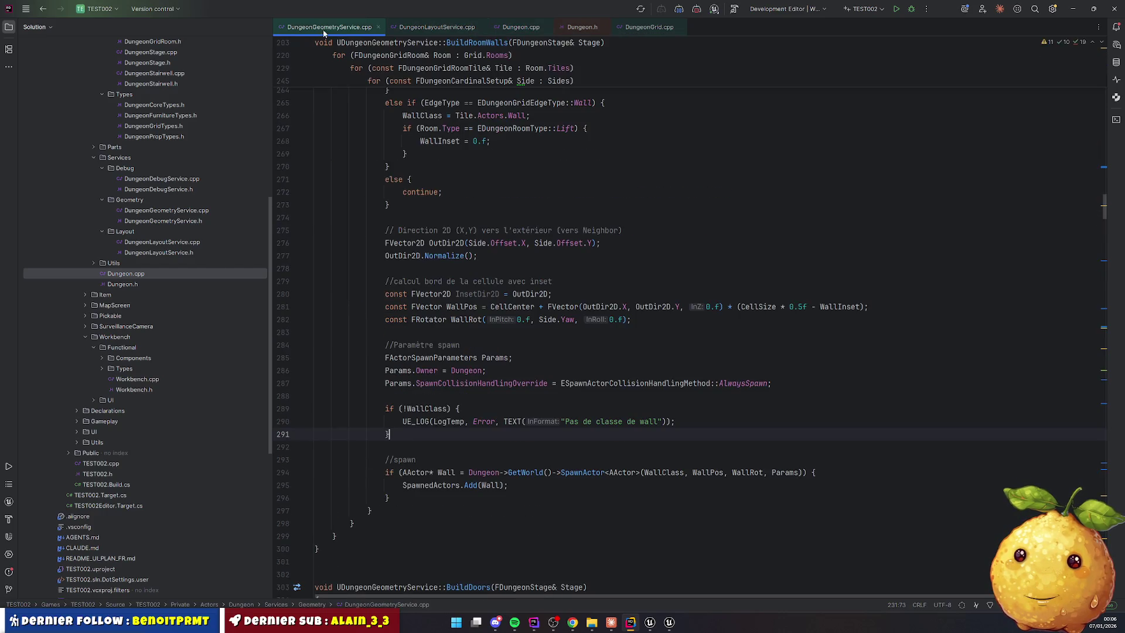
pyautogui.scroll(20, 383, 237)
pyautogui.scroll(-14, 383, 237)
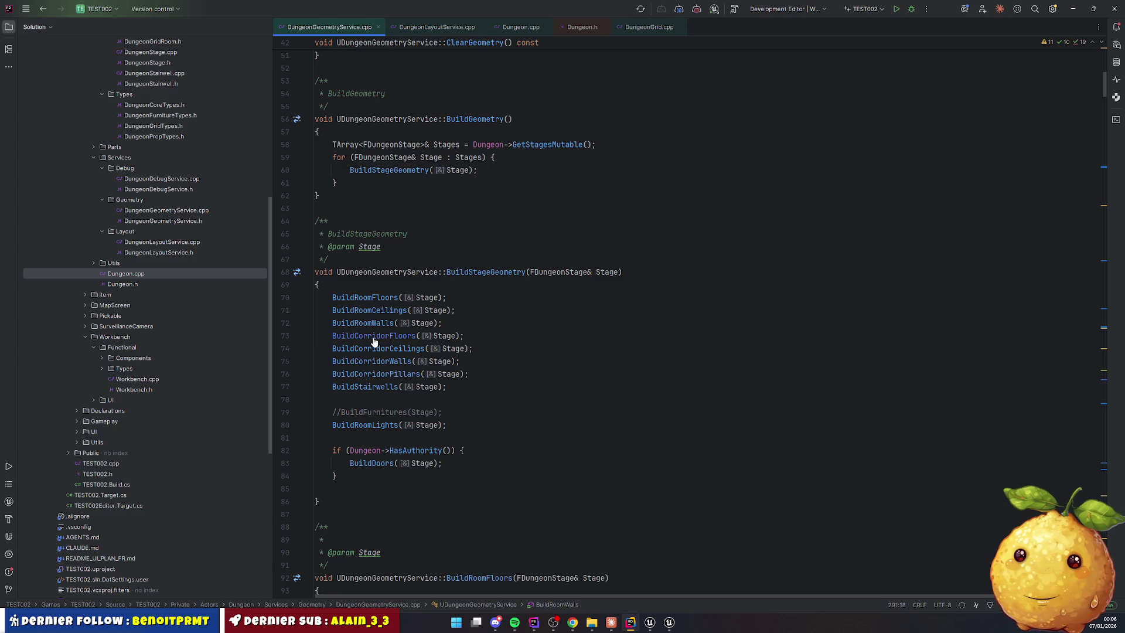
# Review the BuildCorridorFloors definition's spawn code, then return to the Unreal editor
pyautogui.keyDown('ctrl'); pyautogui.click(373, 337); pyautogui.keyUp('ctrl')
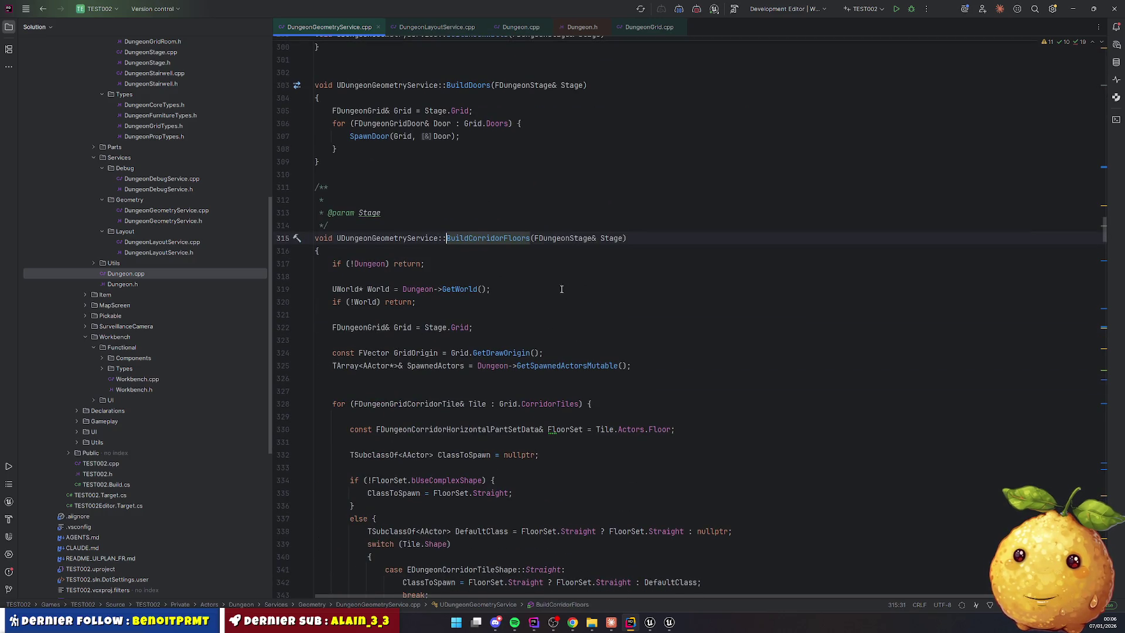
pyautogui.scroll(-5, 550, 281)
pyautogui.scroll(-4, 519, 261)
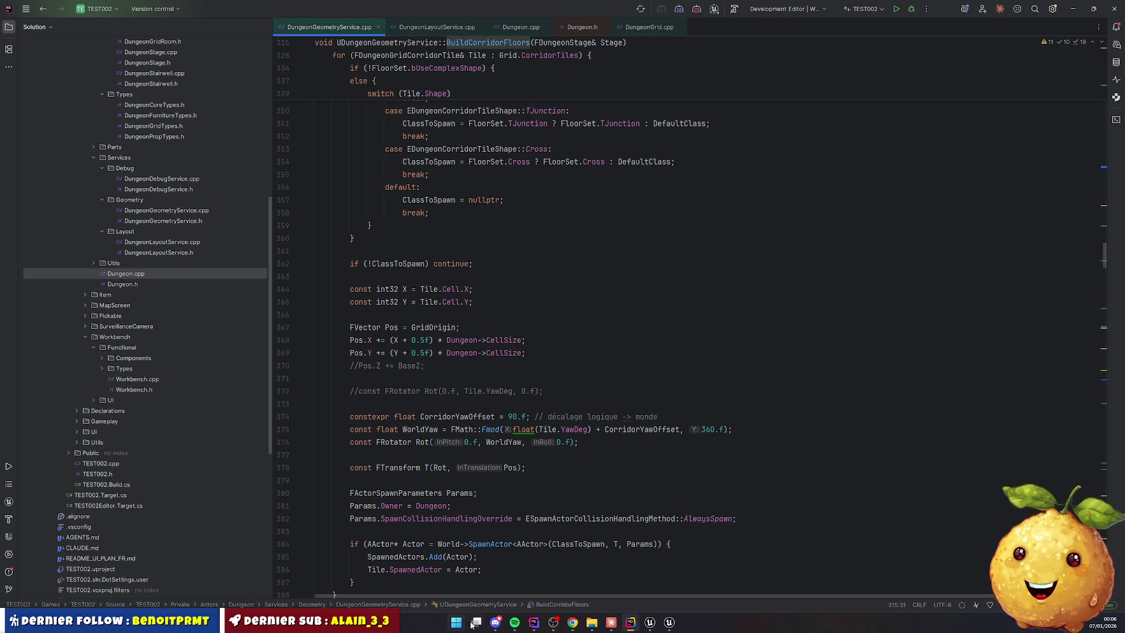
pyautogui.click(650, 622)
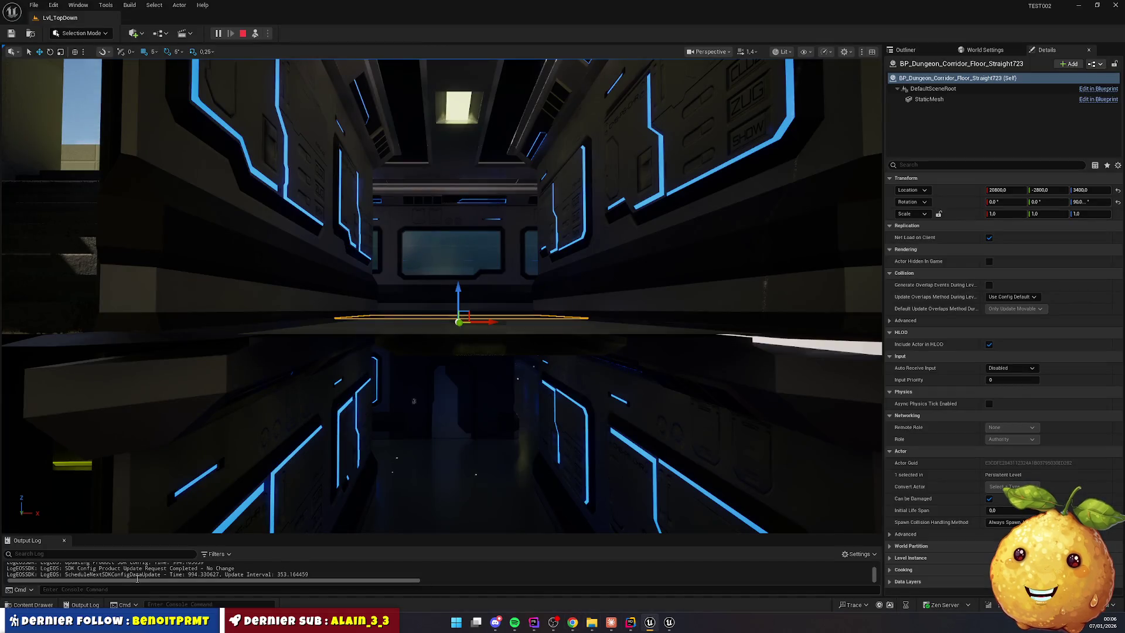
# Open BP_Dungeon_Corridor_Floor_Straight from the Dungeon/Meshes/Floor folder
pyautogui.hotkey('ctrl', 'space')
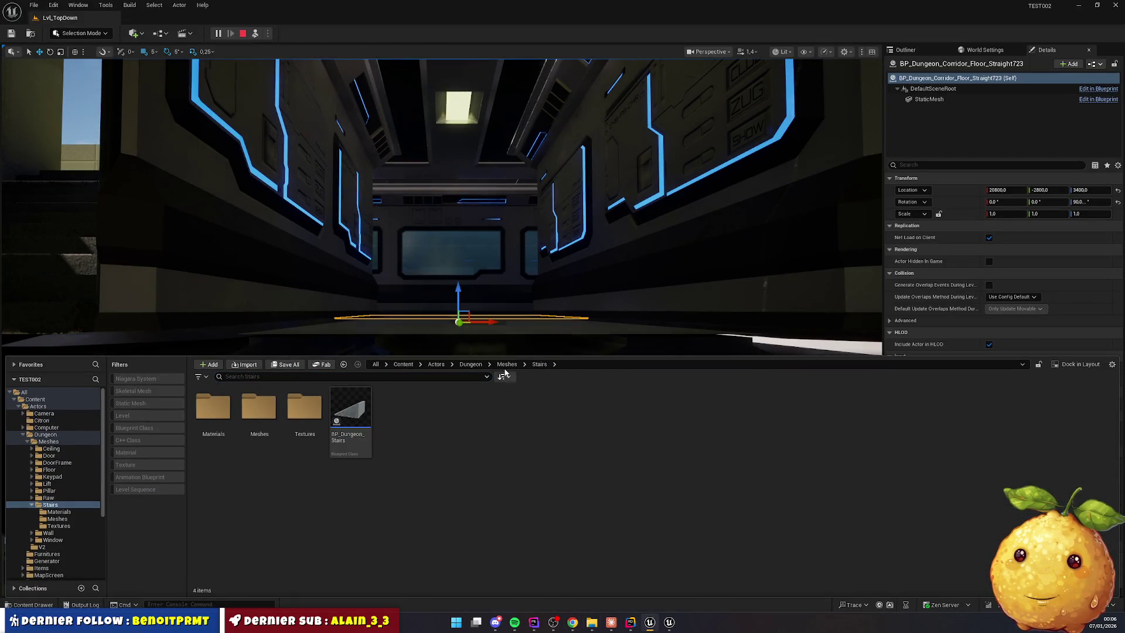
pyautogui.click(507, 364)
pyautogui.click(470, 364)
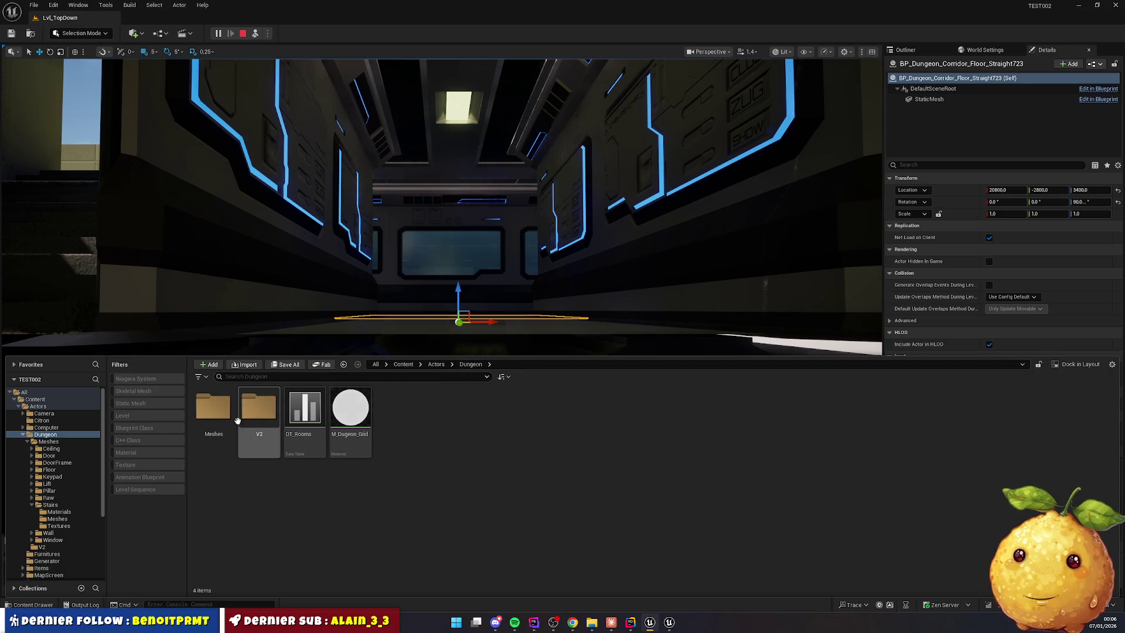
pyautogui.doubleClick(213, 410)
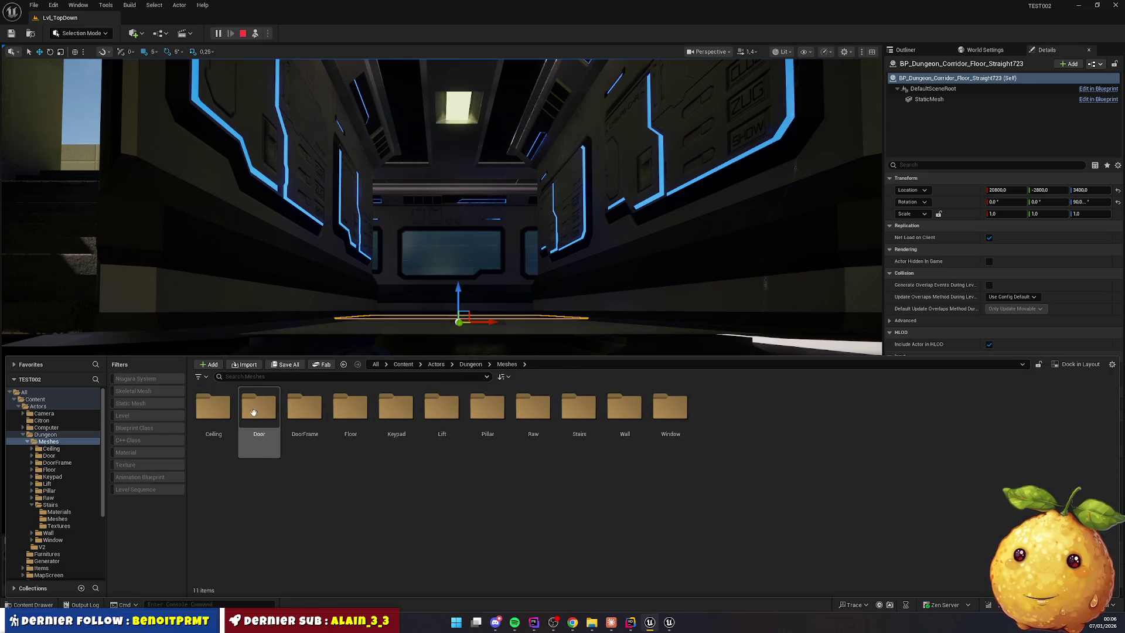
pyautogui.doubleClick(350, 408)
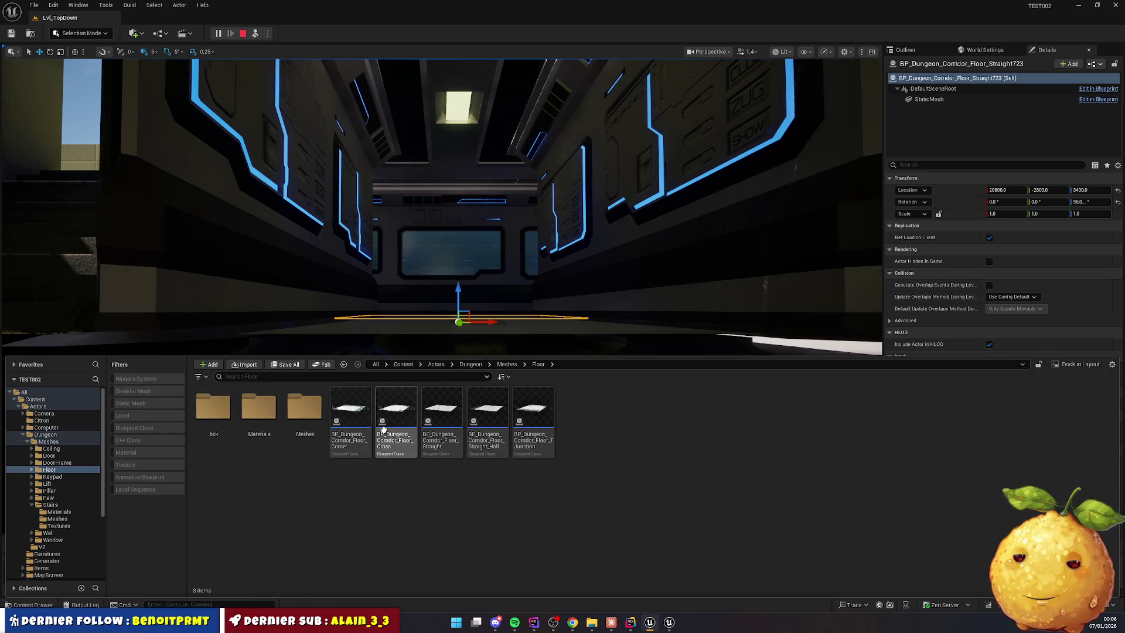
pyautogui.click(455, 401)
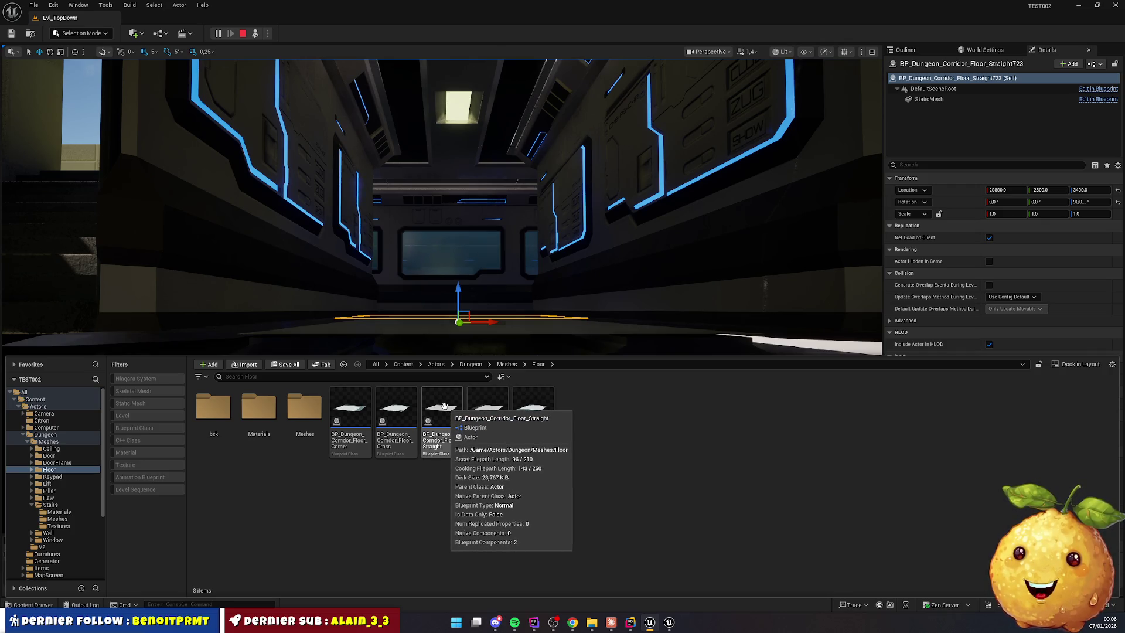
pyautogui.doubleClick(444, 406)
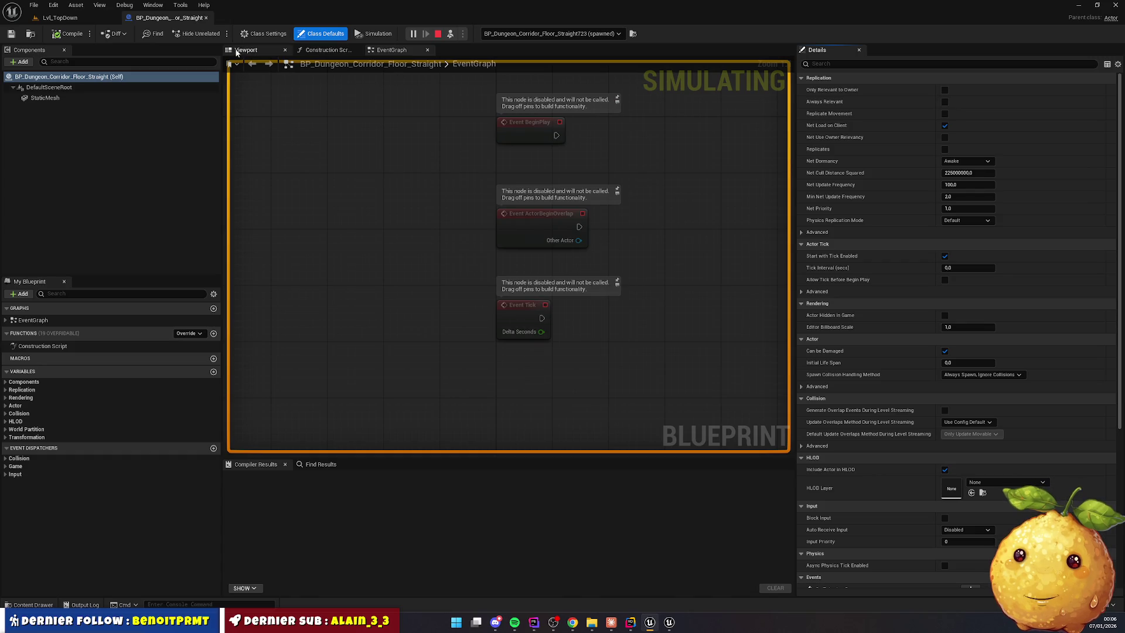
# Set the blueprint's StaticMesh Location Z from 10 to 0
pyautogui.click(236, 52)
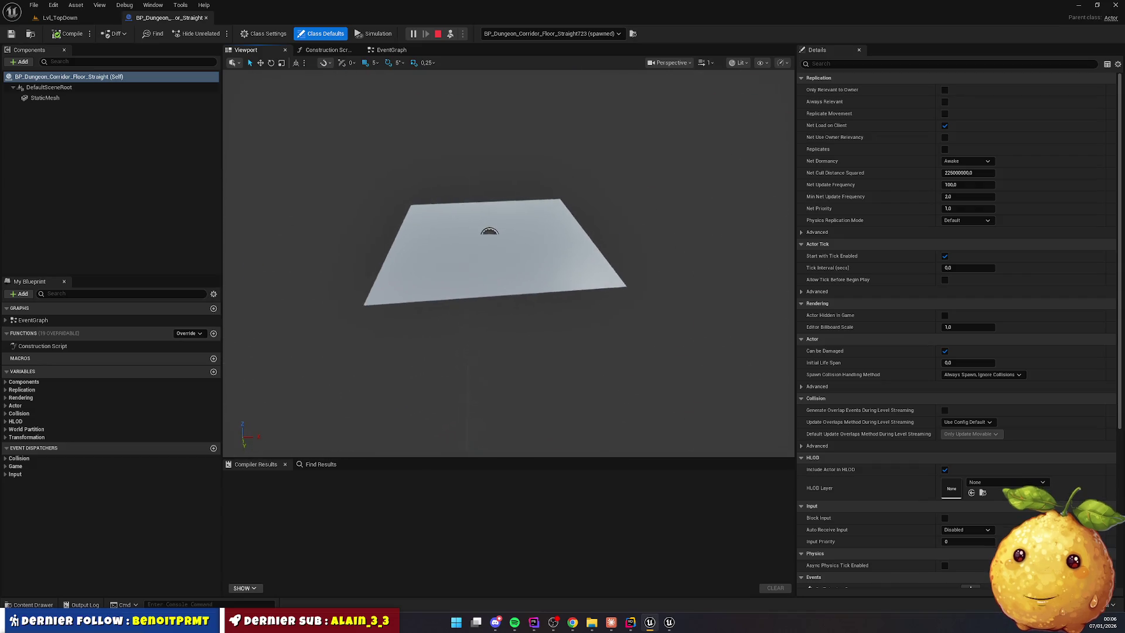
pyautogui.click(432, 203)
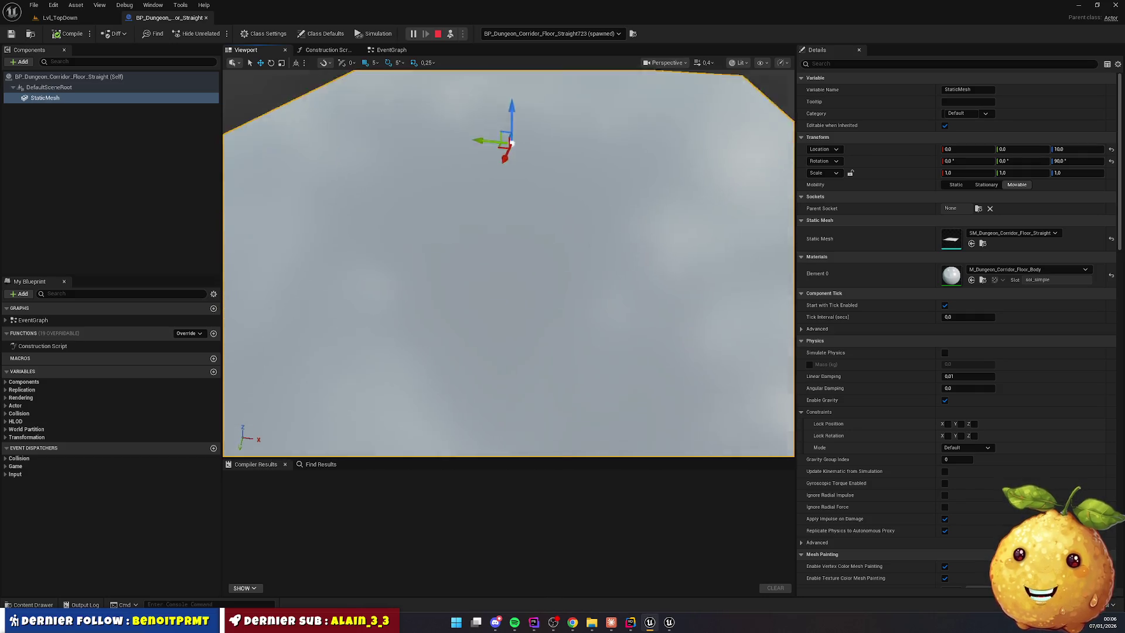
pyautogui.click(123, 77)
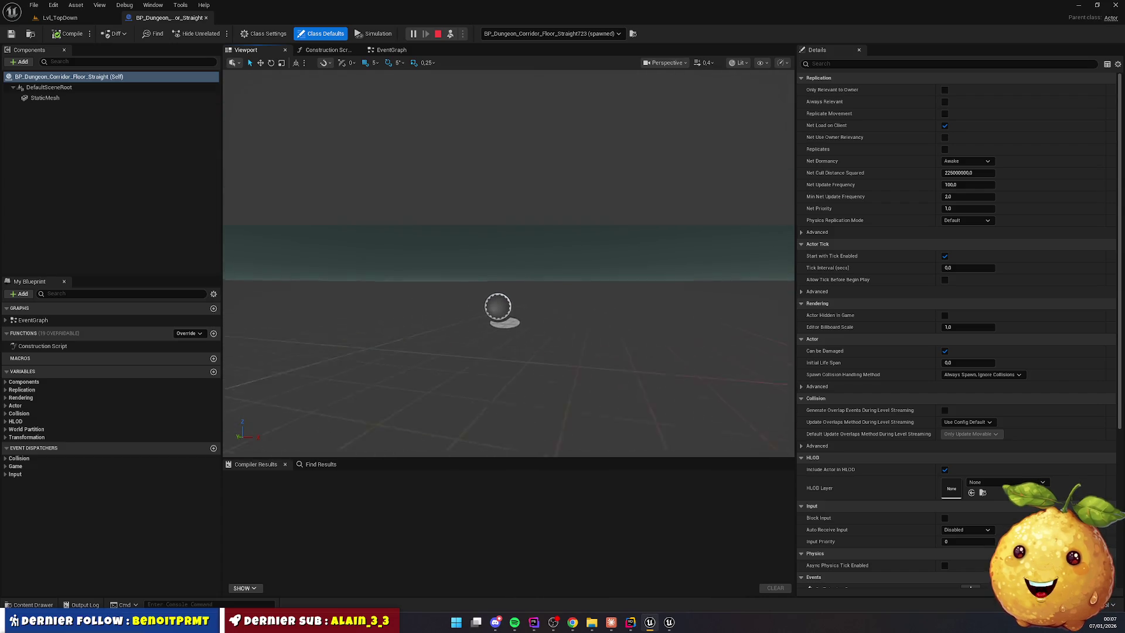
pyautogui.click(51, 87)
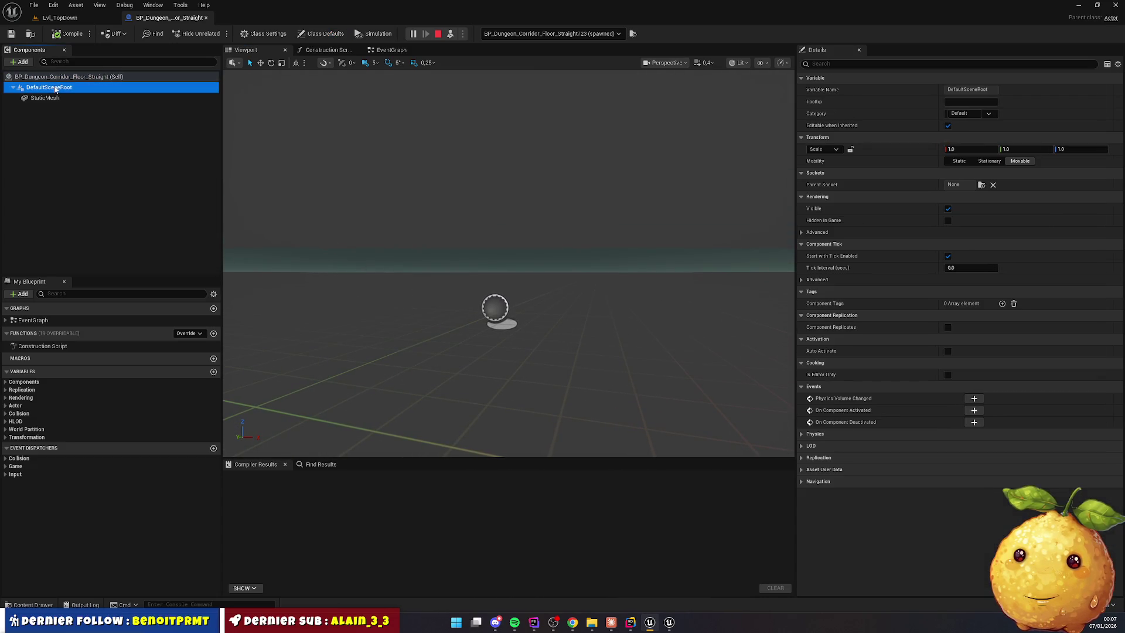
pyautogui.click(53, 98)
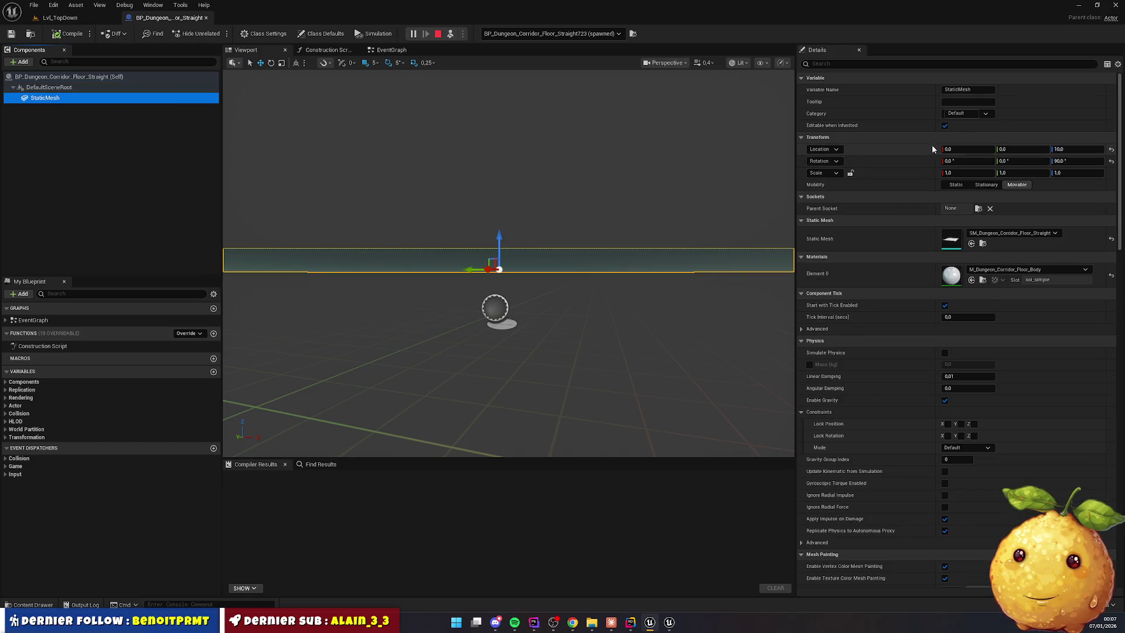
pyautogui.click(1077, 148)
pyautogui.write('0')
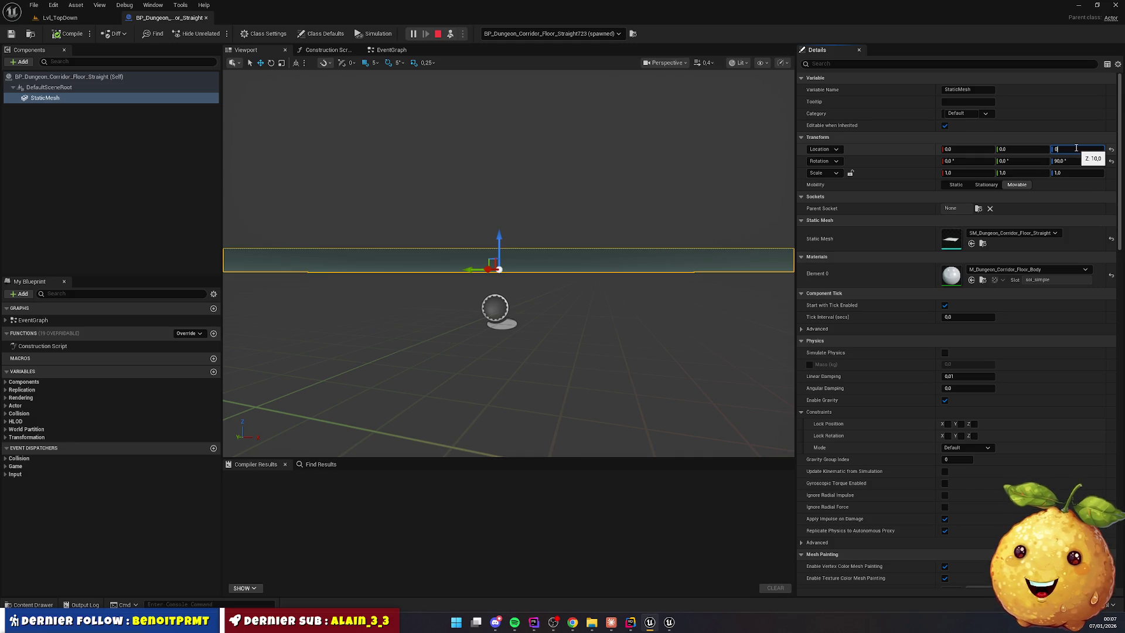
pyautogui.press('Return')
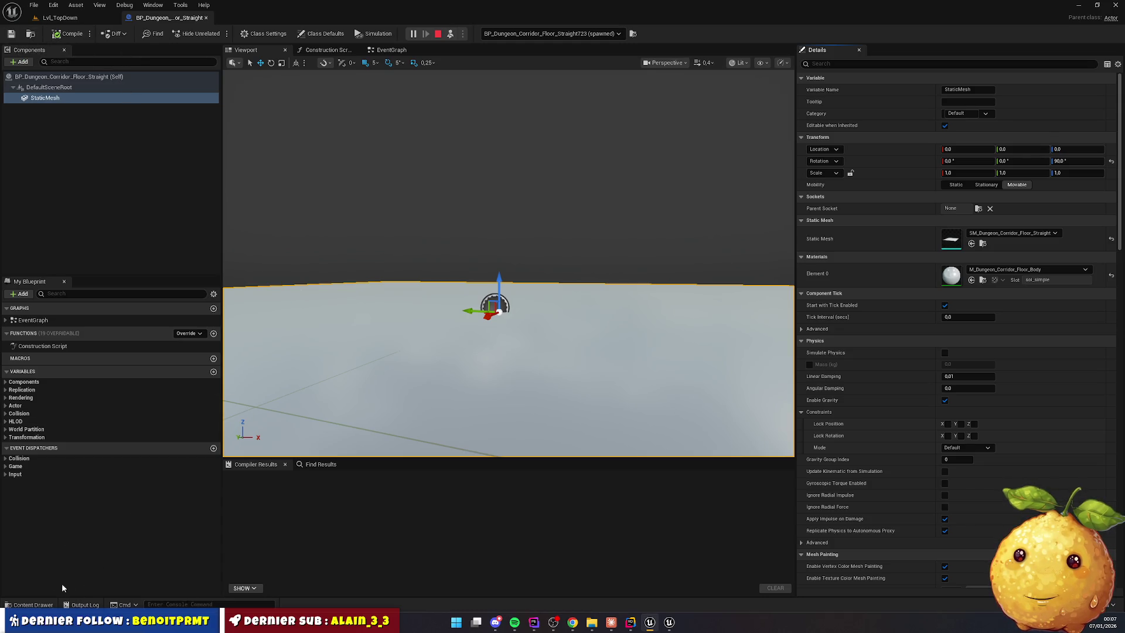
# Check the Corner floor blueprint's StaticMesh location and stop the simulation
pyautogui.click(43, 606)
pyautogui.click(350, 436)
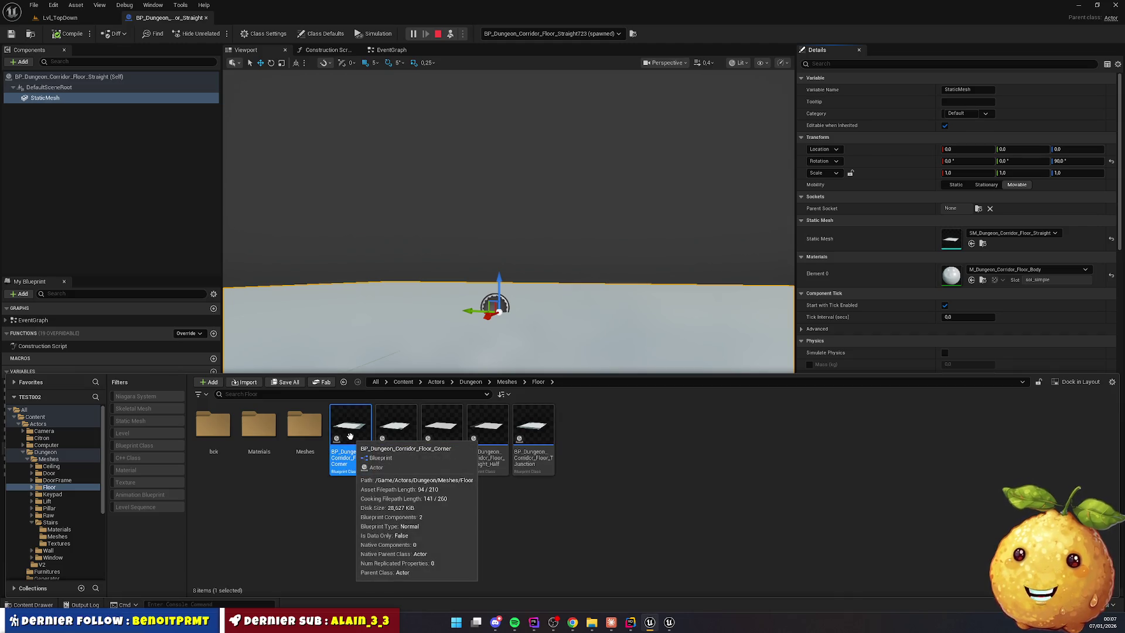
pyautogui.doubleClick(350, 436)
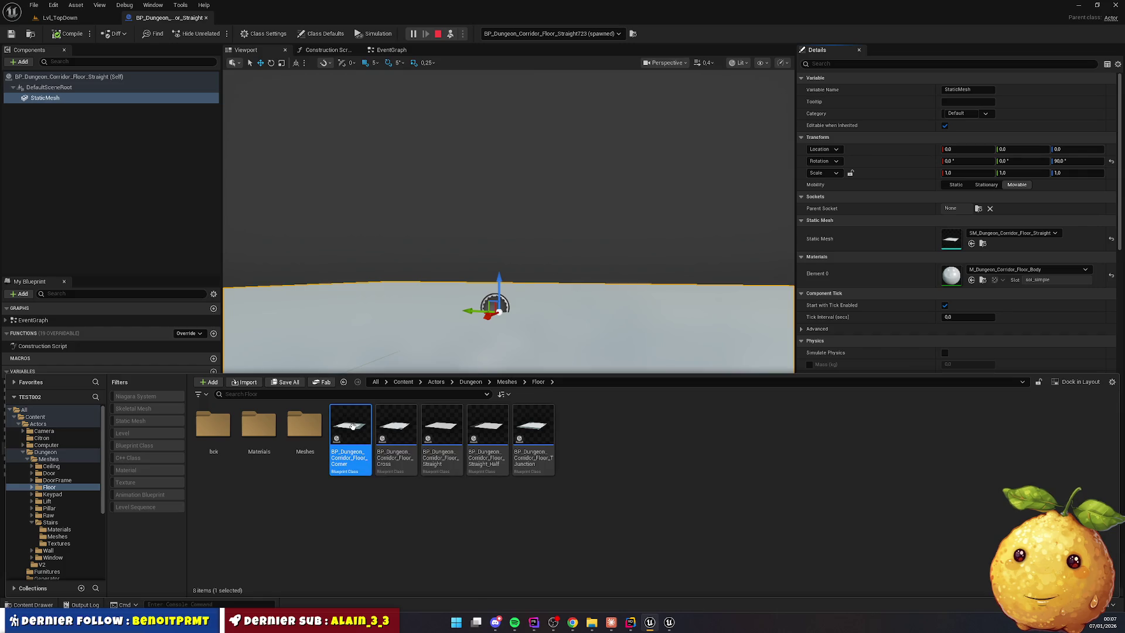
pyautogui.click(65, 98)
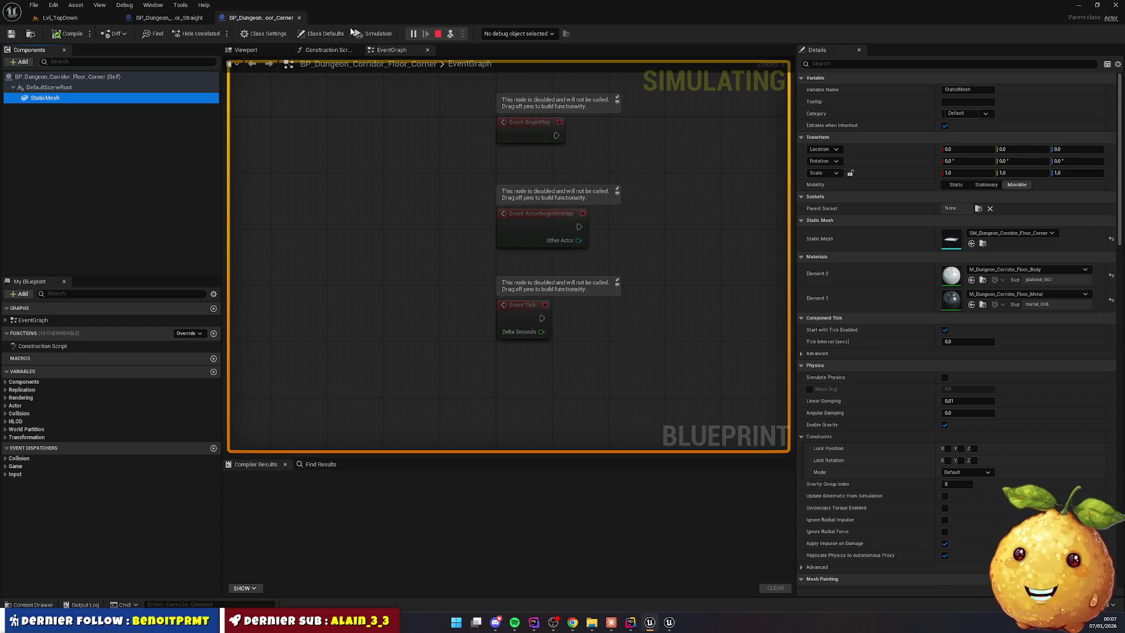
pyautogui.click(438, 33)
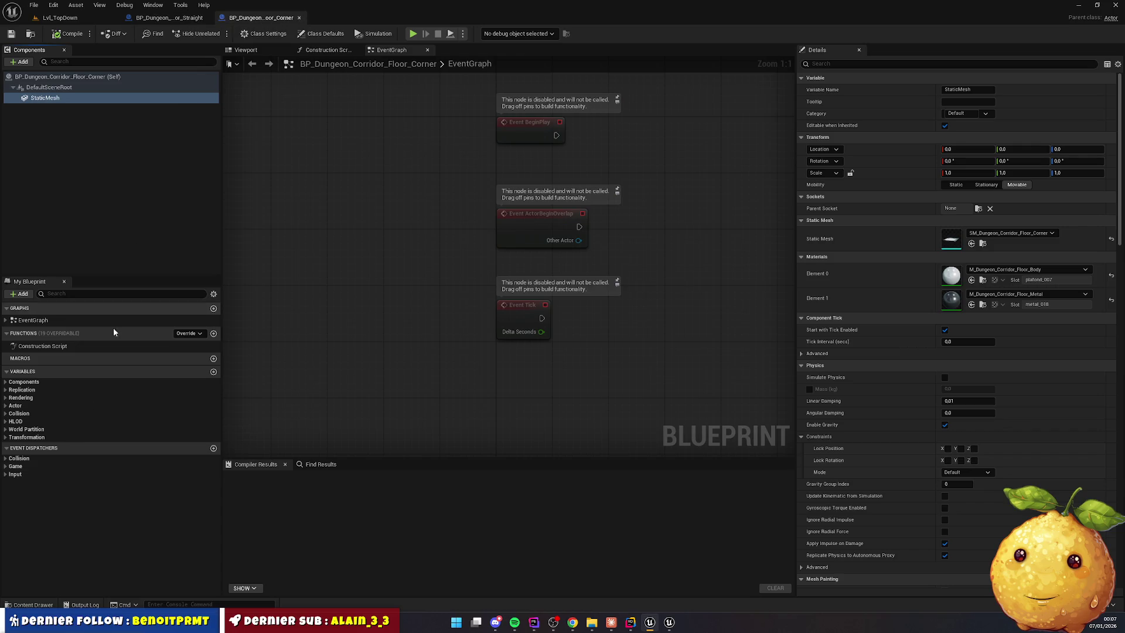
# Check the StaticMesh locations of the Cross and Straight_Half floor blueprints
pyautogui.click(40, 601)
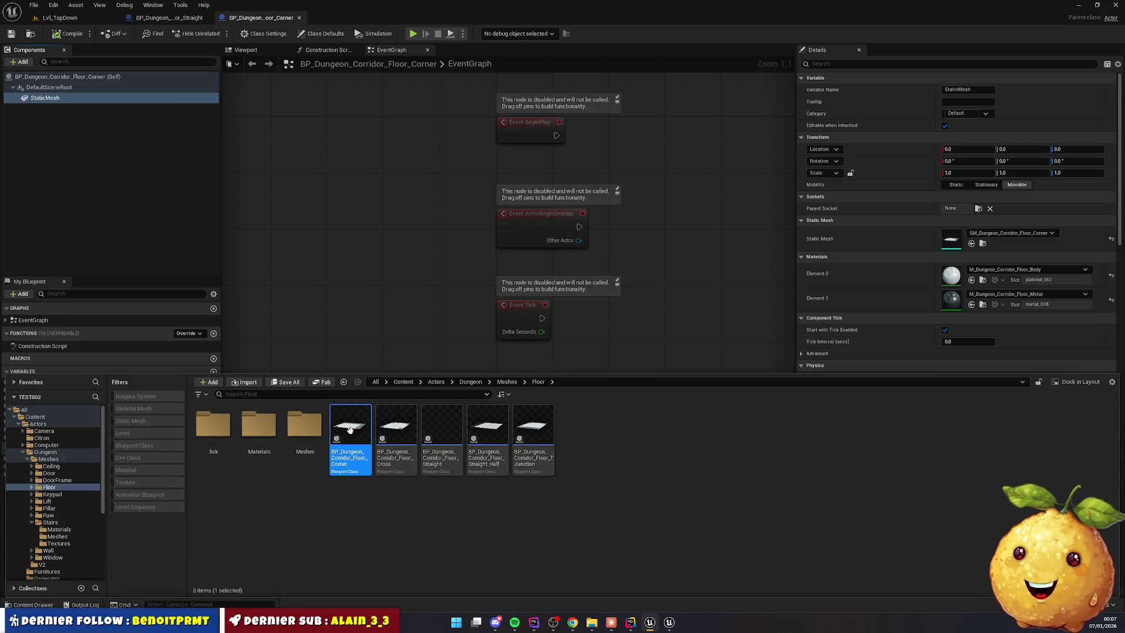
pyautogui.doubleClick(412, 421)
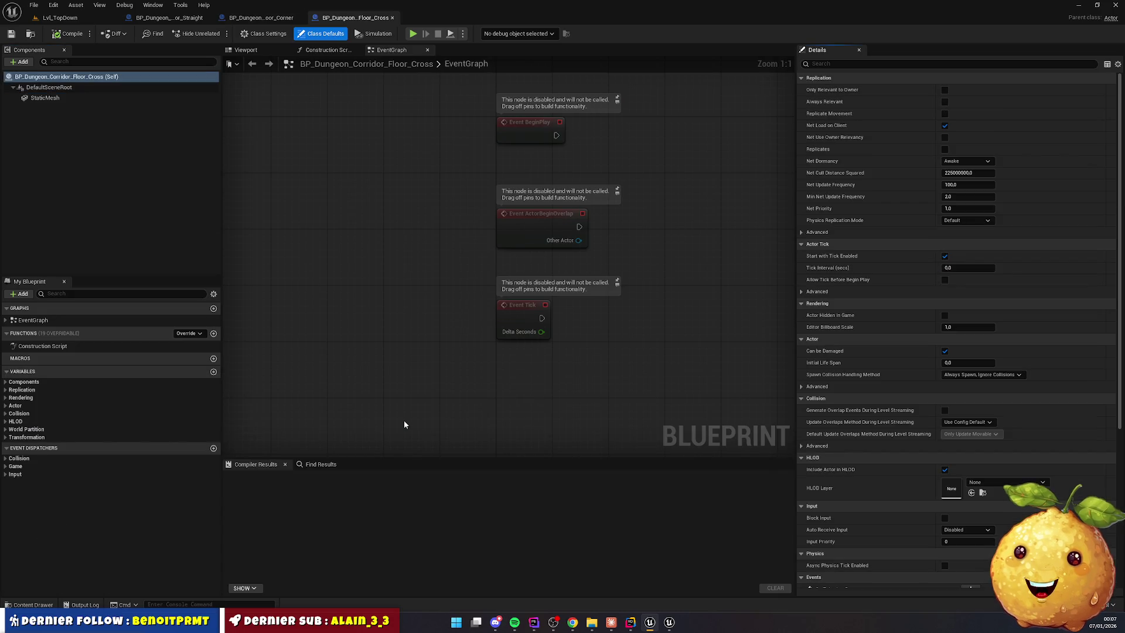
pyautogui.click(47, 97)
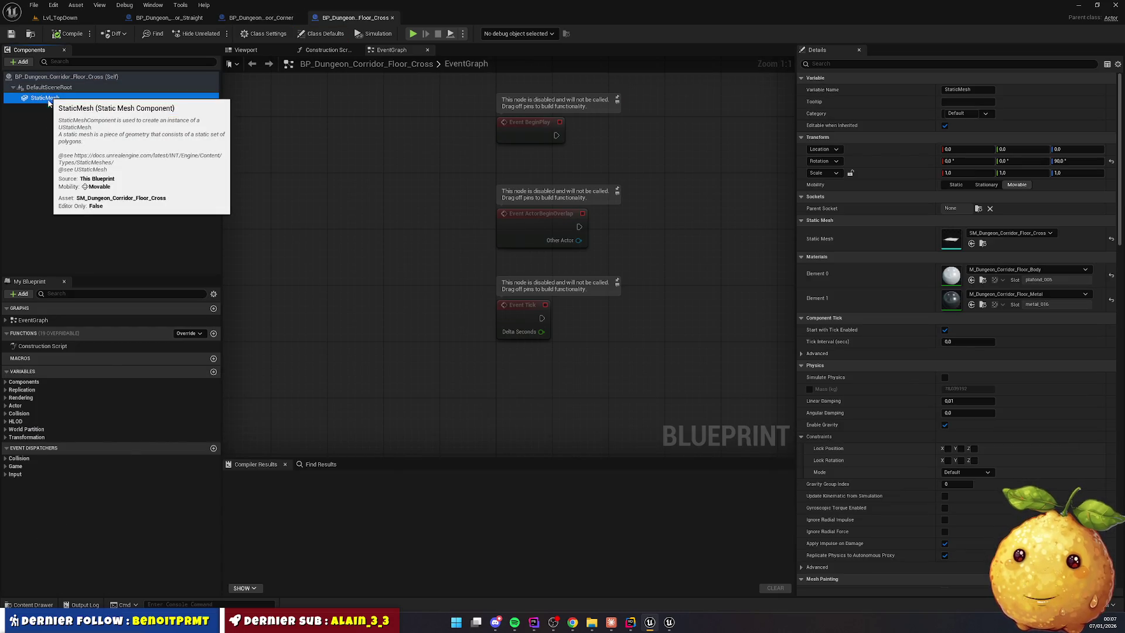
pyautogui.click(34, 604)
pyautogui.doubleClick(492, 439)
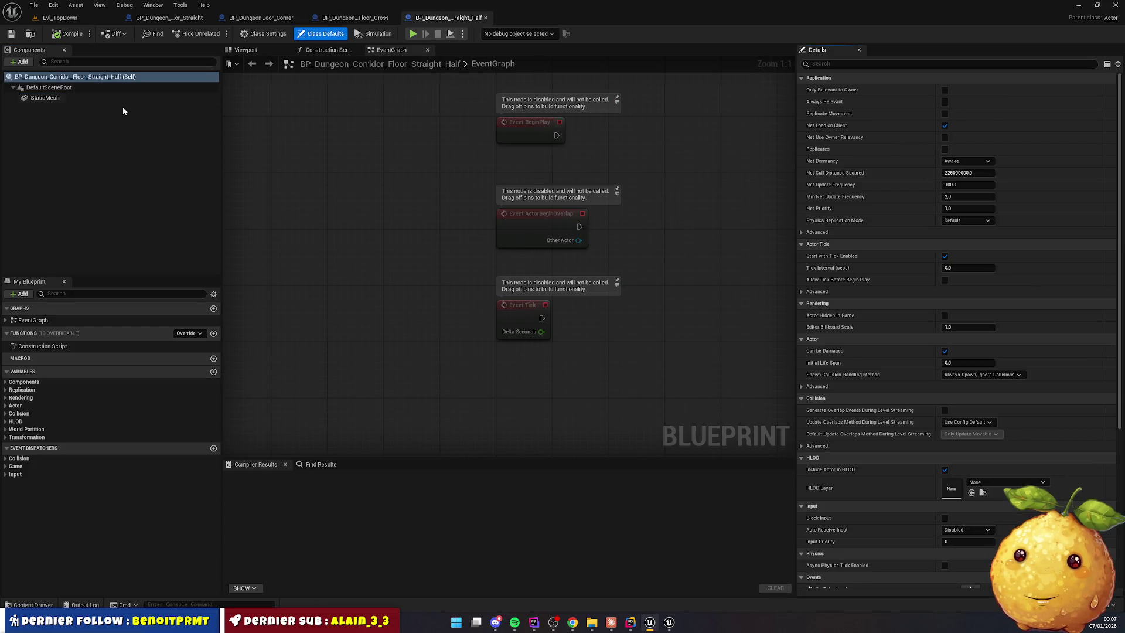
pyautogui.click(71, 98)
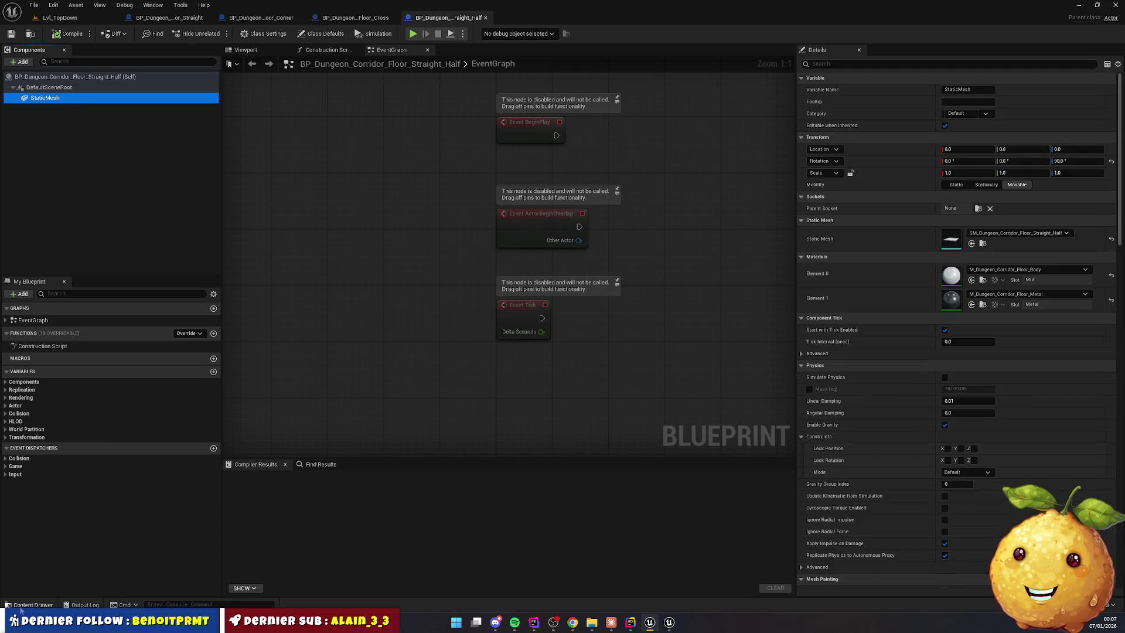
# Compile the TJunction floor blueprint and close the floor blueprint editors
pyautogui.click(33, 604)
pyautogui.click(533, 434)
pyautogui.click(72, 95)
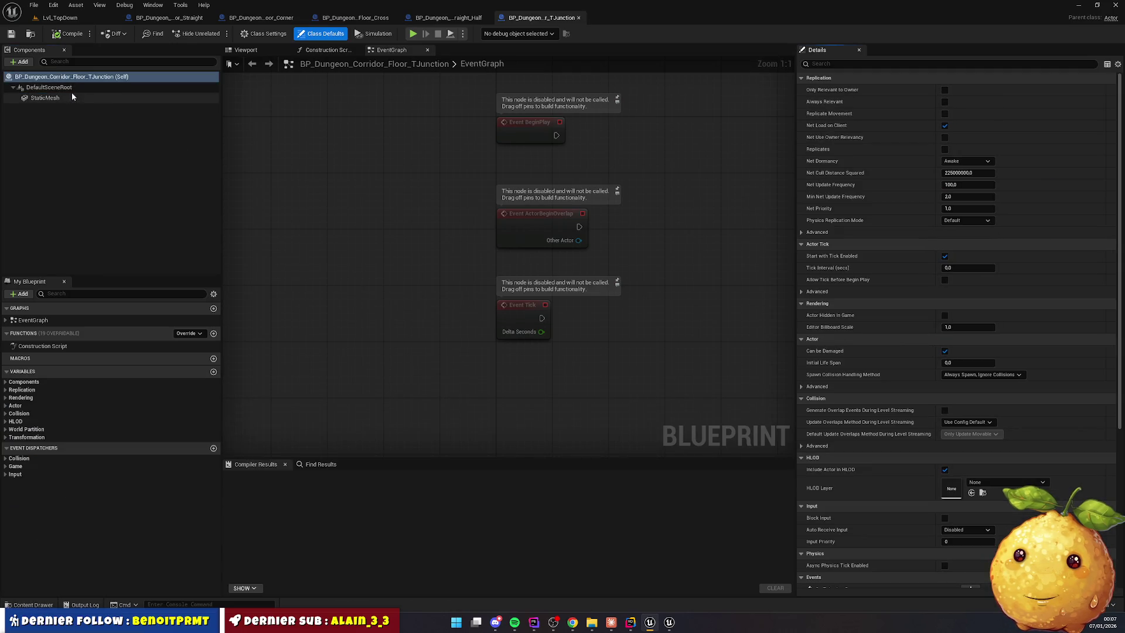
pyautogui.click(77, 78)
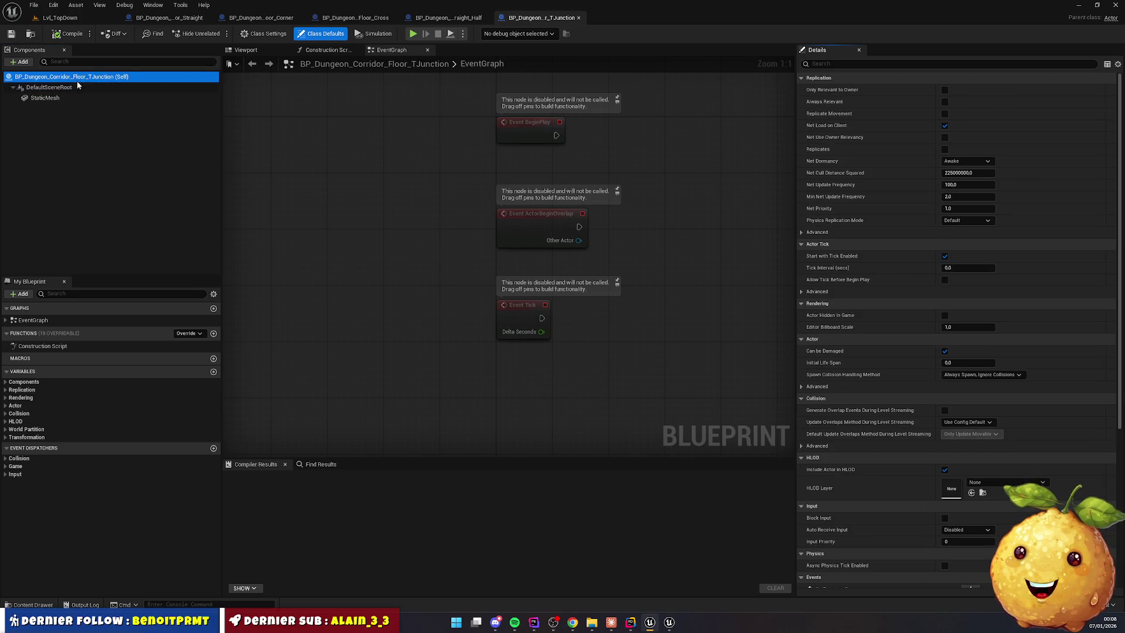
pyautogui.click(77, 87)
pyautogui.click(69, 33)
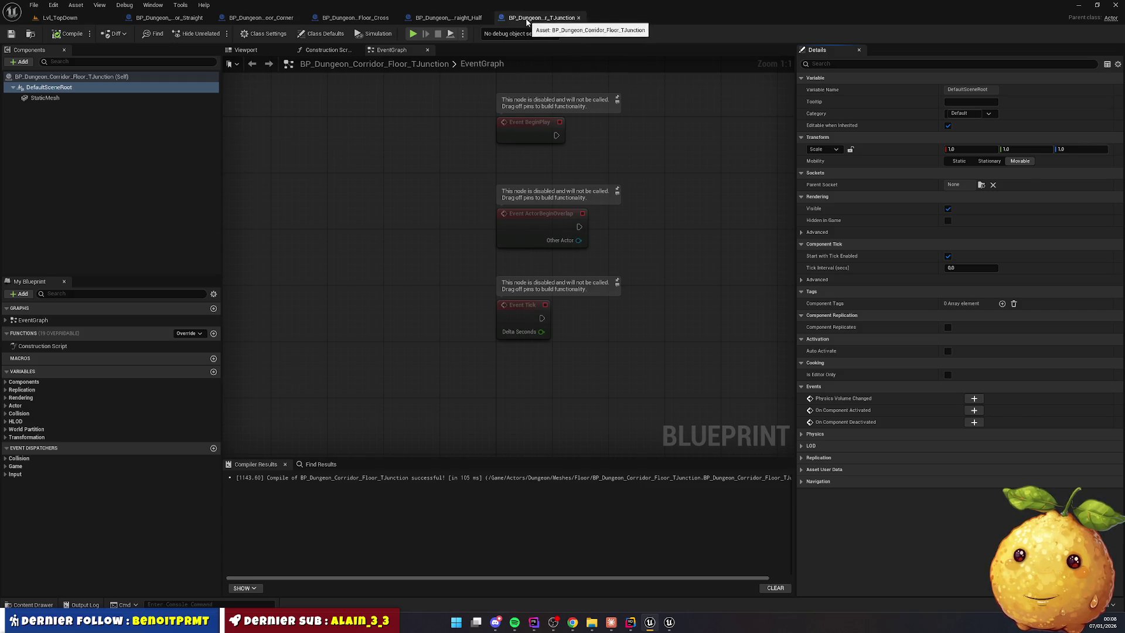
pyautogui.hotkey('ctrl', 'w')
pyautogui.hotkey('ctrl', 'w')
pyautogui.hotkey('ctrl', 'w')
pyautogui.hotkey('ctrl', 'w')
pyautogui.hotkey('ctrl', 'w')
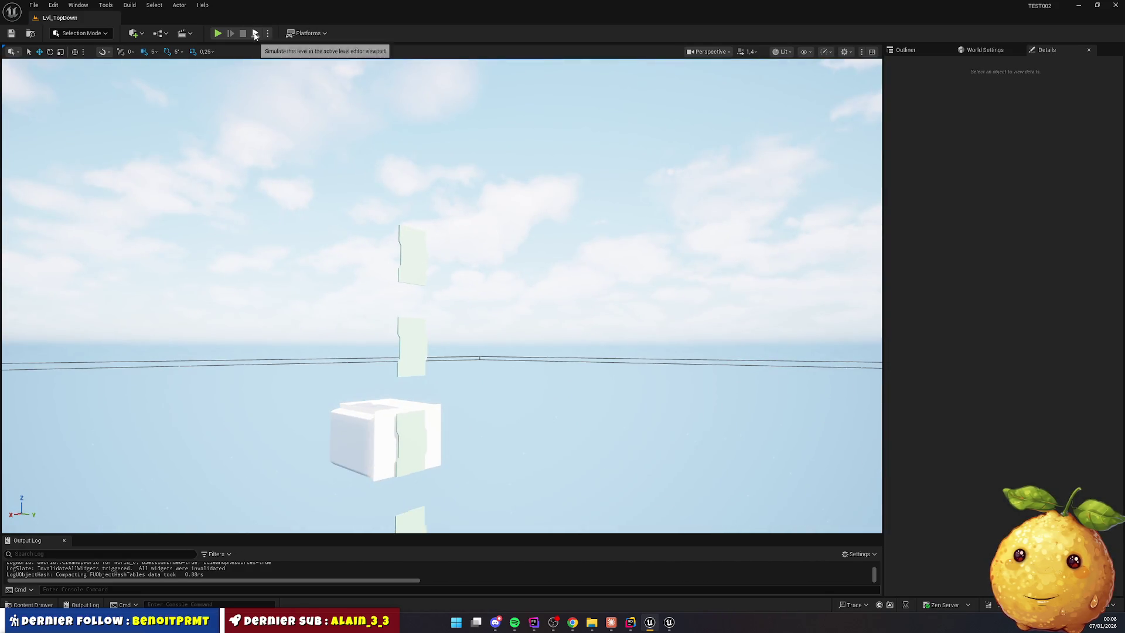
# Play-test the level and delete the extra straight corridor floor tile
pyautogui.hotkey('alt', 'p')
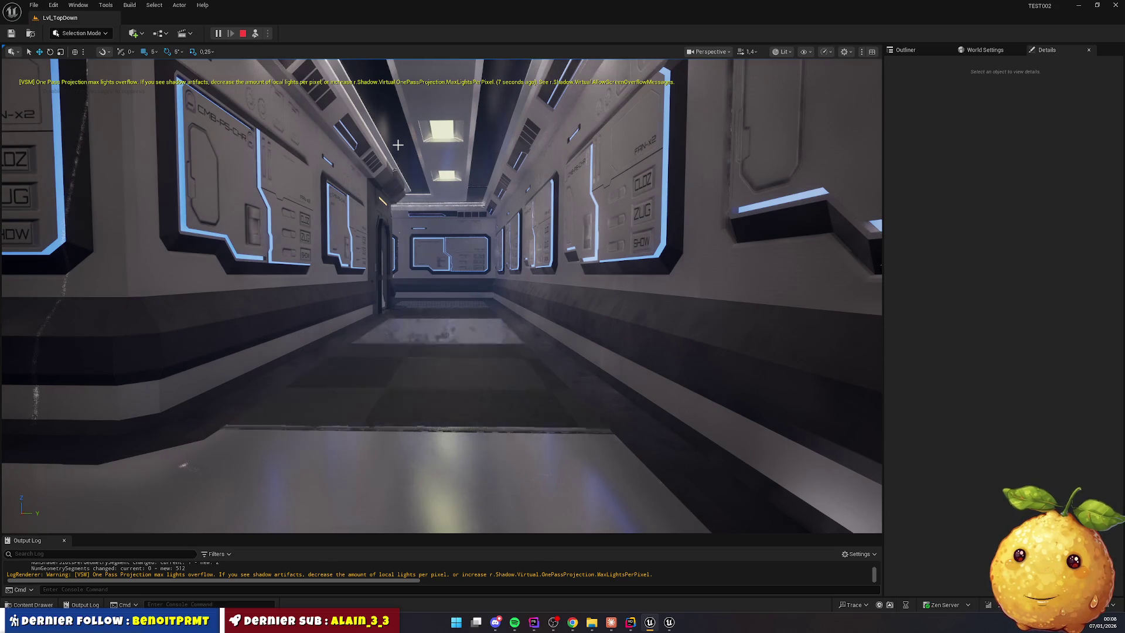
pyautogui.click(432, 376)
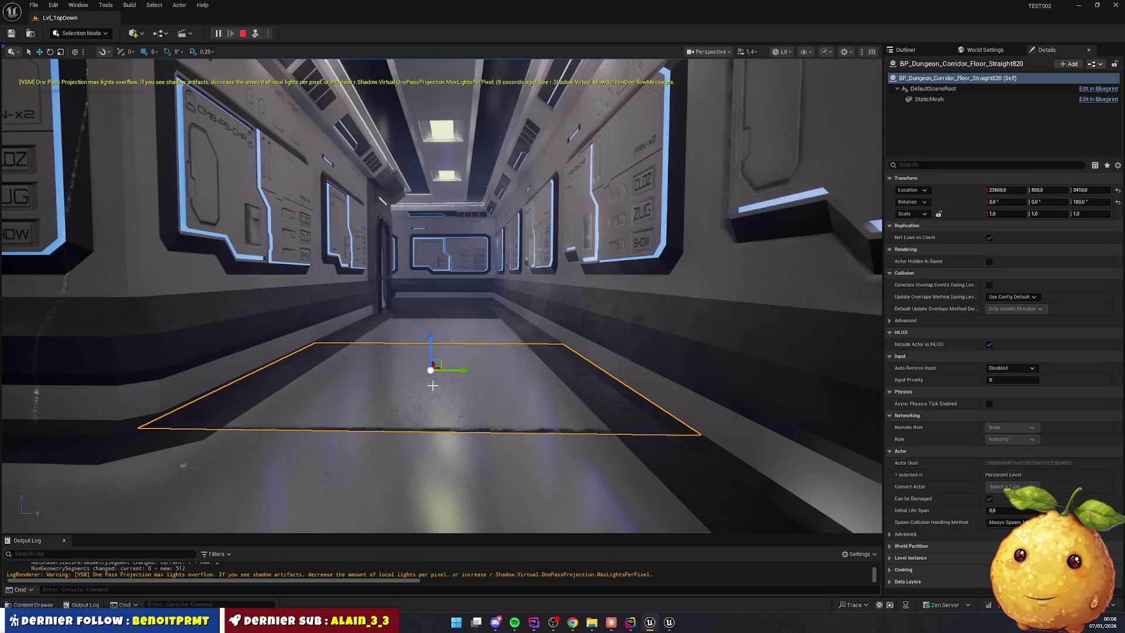
pyautogui.press('Delete')
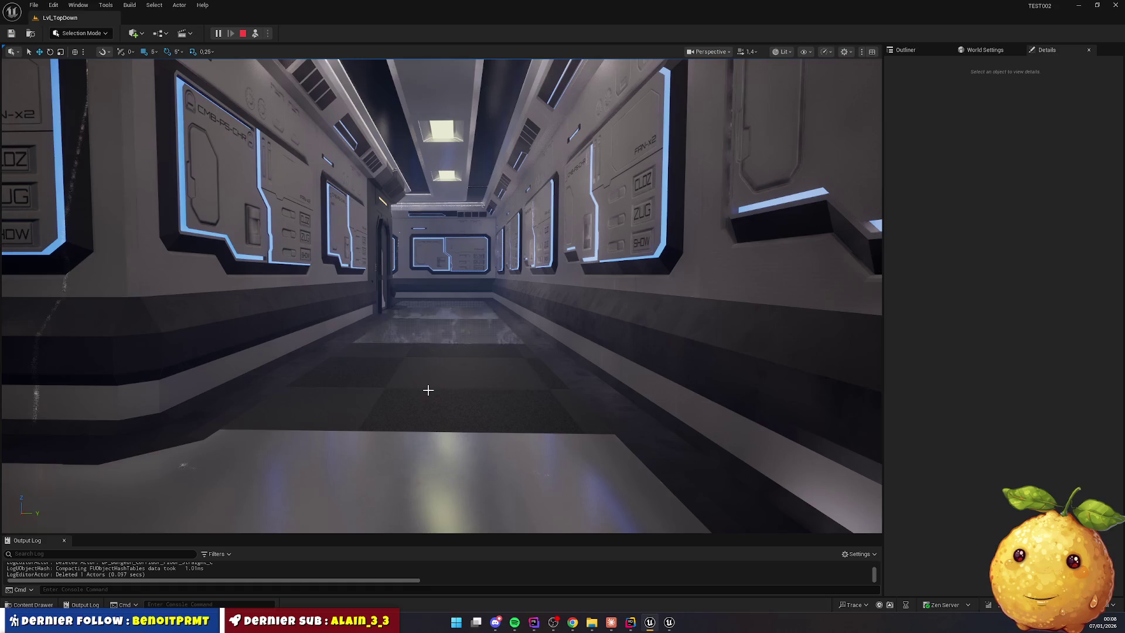
# Focus on the room ceiling piece below and fly along the corridor toward the lit hallway
pyautogui.click(428, 390)
pyautogui.press('f')
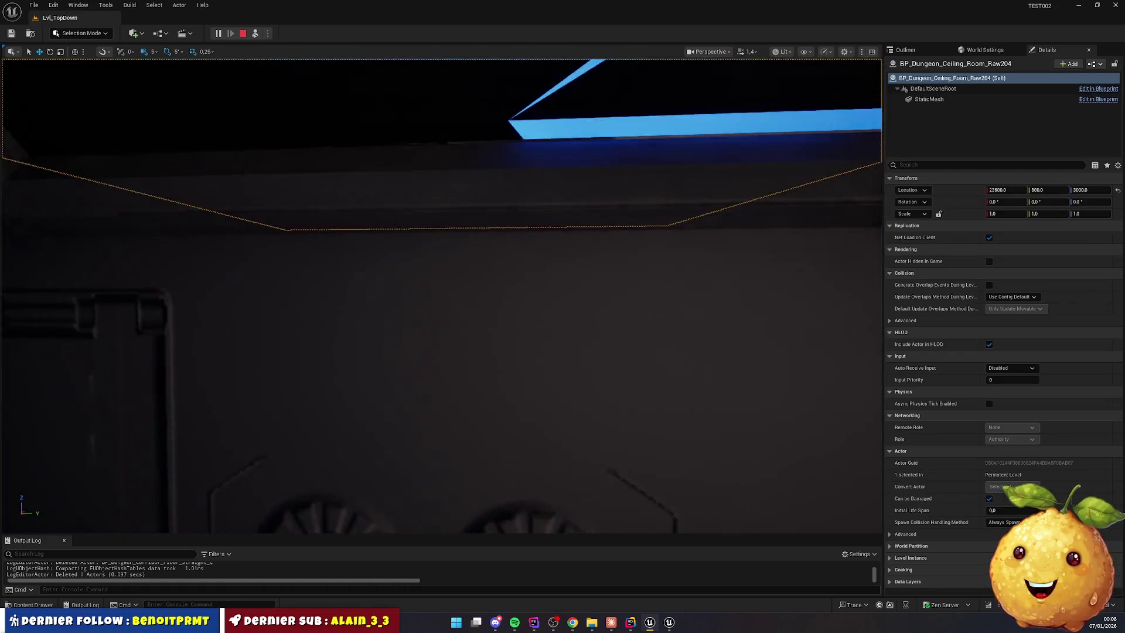
pyautogui.moveTo(562, 341); pyautogui.dragTo(640, 210)
pyautogui.moveTo(434, 388); pyautogui.dragTo(434, 389)
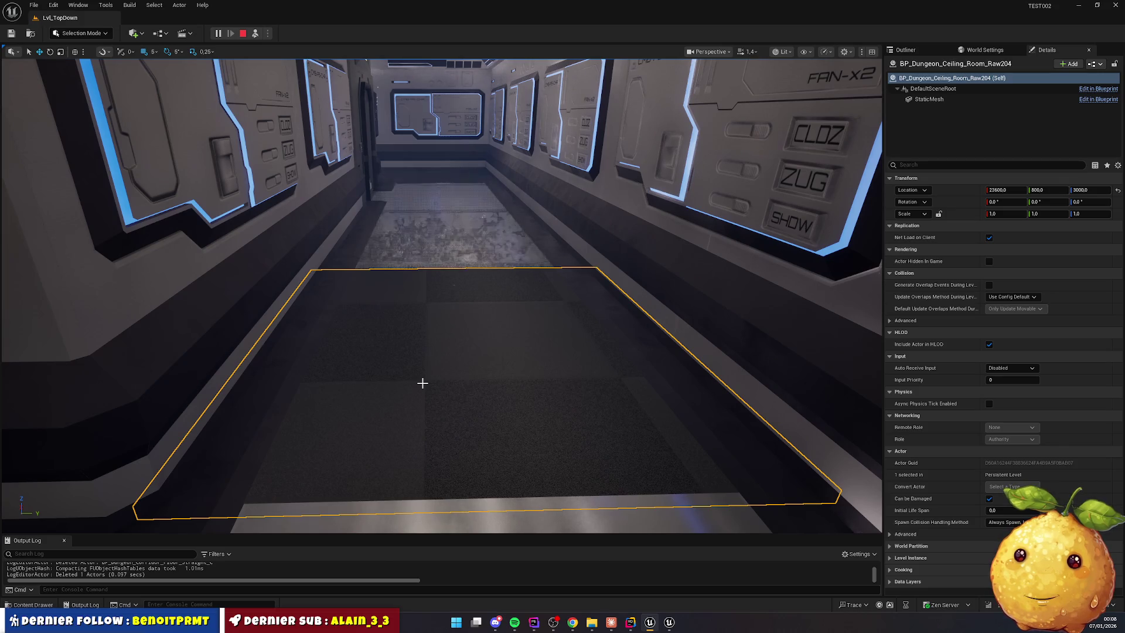
pyautogui.moveTo(417, 385); pyautogui.dragTo(417, 384)
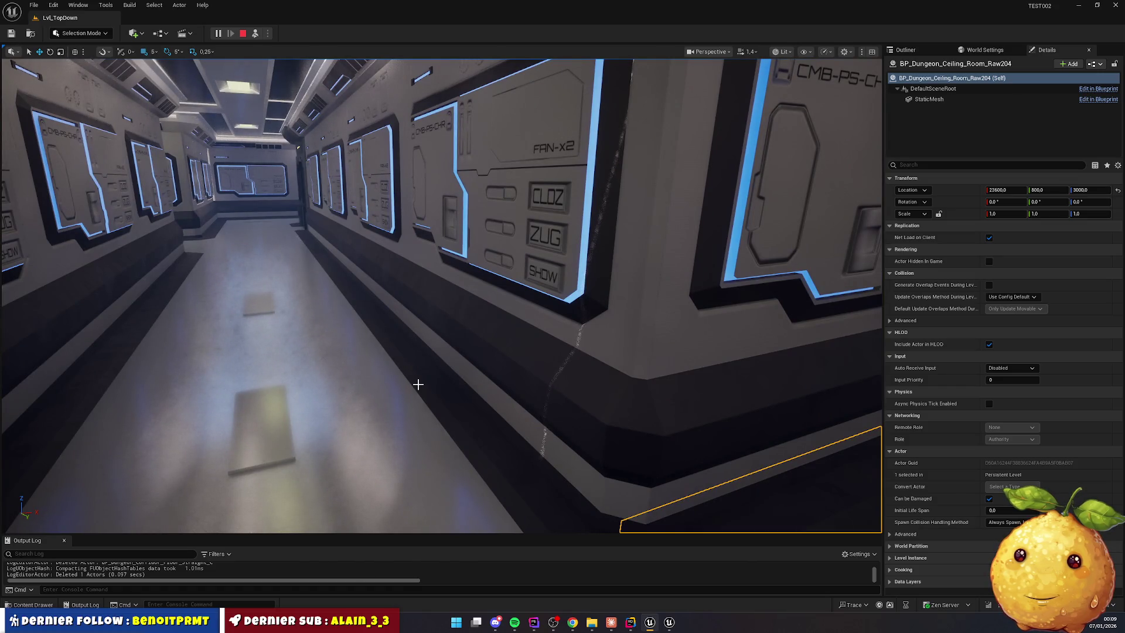
pyautogui.moveTo(397, 381); pyautogui.dragTo(359, 404)
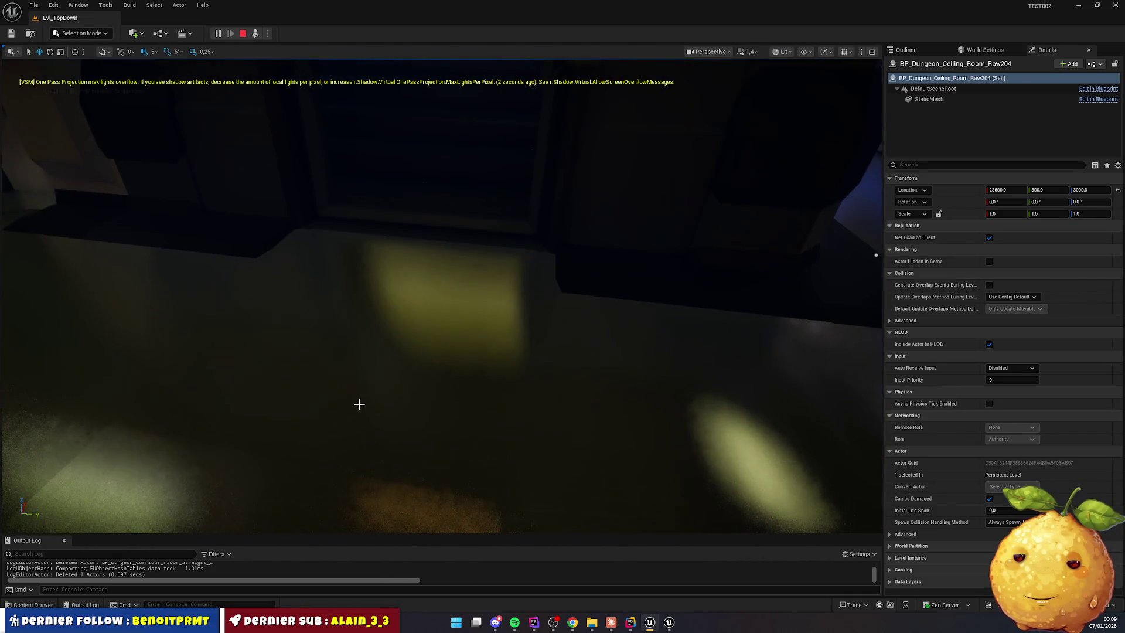
# Test BP_Dungeon_Stairs10 at X 22005 and Z 2995, returning it to Z 3000
pyautogui.click(379, 377)
pyautogui.click(430, 203)
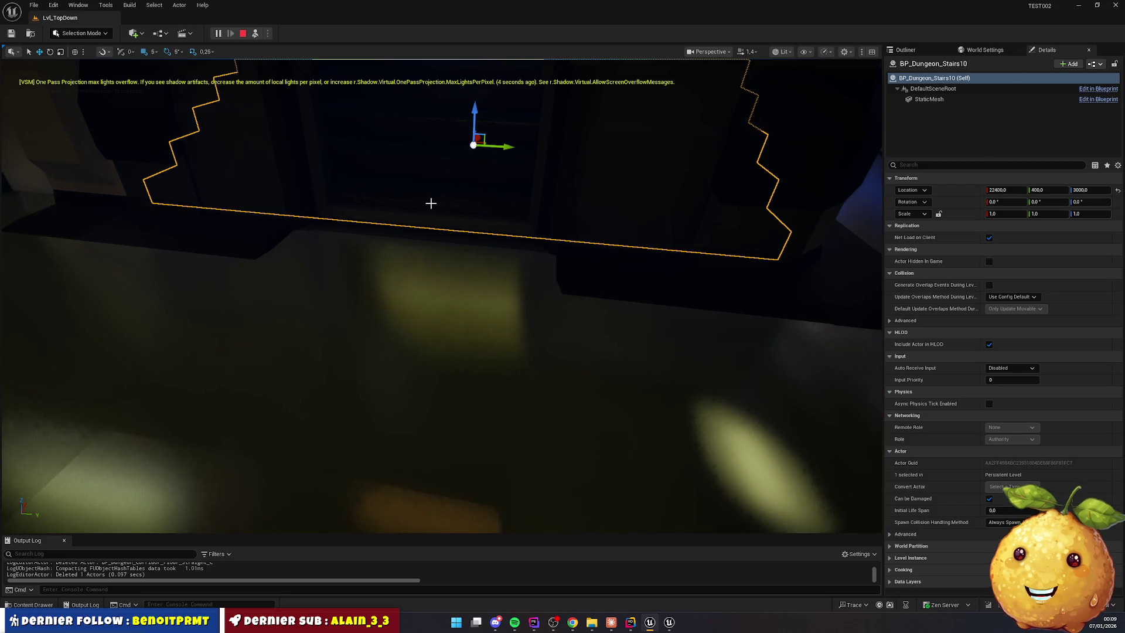
pyautogui.moveTo(432, 201); pyautogui.dragTo(304, 193)
pyautogui.moveTo(704, 216)
pyautogui.mouseDown()
pyautogui.moveTo(500, 236)
pyautogui.moveTo(332, 230)
pyautogui.moveTo(628, 323)
pyautogui.mouseUp()
pyautogui.moveTo(441, 296); pyautogui.dragTo(408, 275)
pyautogui.scroll(-5, 441, 296)
pyautogui.moveTo(486, 270); pyautogui.dragTo(486, 272)
pyautogui.moveTo(777, 163); pyautogui.dragTo(778, 163)
# Delete the lit wall panel beside the stairs
pyautogui.moveTo(499, 122)
pyautogui.mouseDown()
pyautogui.moveTo(314, 168)
pyautogui.moveTo(356, 254)
pyautogui.moveTo(359, 354)
pyautogui.moveTo(257, 352)
pyautogui.mouseUp()
pyautogui.scroll(1, 328, 351)
pyautogui.moveTo(456, 386)
pyautogui.mouseDown()
pyautogui.moveTo(375, 387)
pyautogui.moveTo(452, 384)
pyautogui.moveTo(521, 320)
pyautogui.mouseUp()
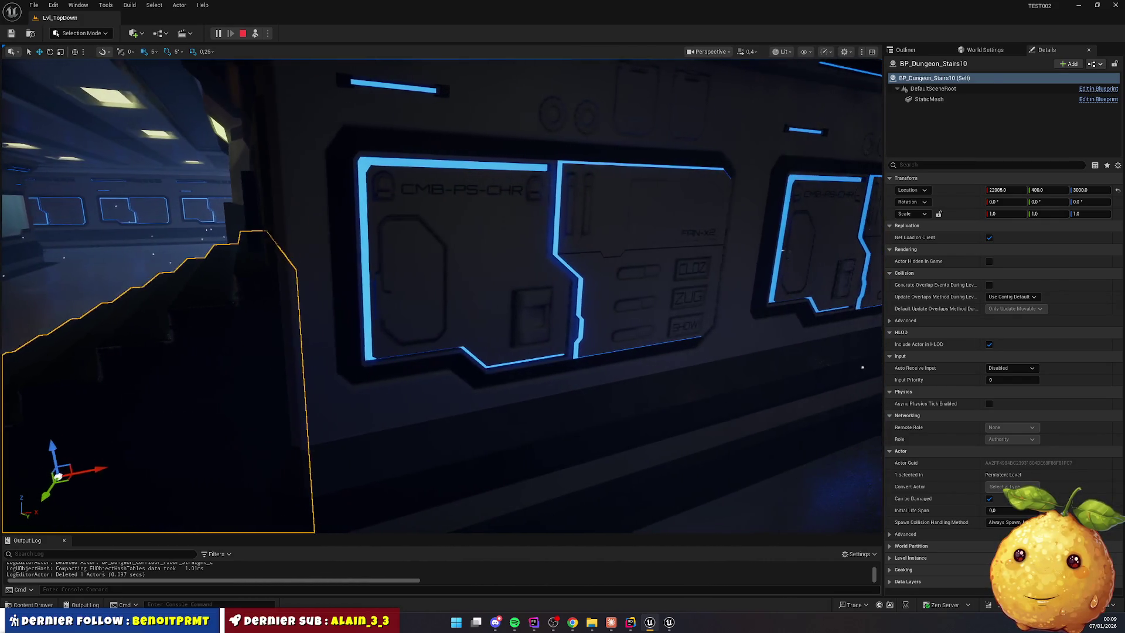
pyautogui.click(522, 320)
pyautogui.press('Delete')
pyautogui.click(516, 306)
# Set the stairs' X to 22400 and delete wall piece BP_Dungeon_Wall_Raw30
pyautogui.click(232, 416)
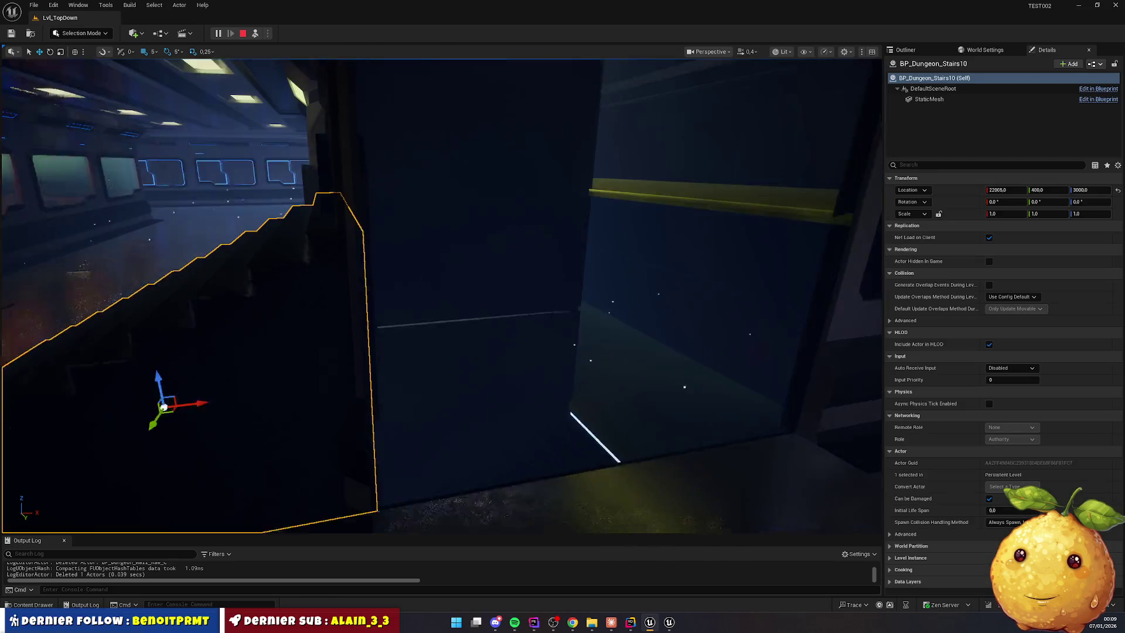
pyautogui.moveTo(277, 372)
pyautogui.mouseDown()
pyautogui.moveTo(386, 355)
pyautogui.moveTo(590, 348)
pyautogui.moveTo(621, 350)
pyautogui.moveTo(492, 350)
pyautogui.moveTo(653, 369)
pyautogui.moveTo(437, 384)
pyautogui.moveTo(422, 396)
pyautogui.moveTo(458, 403)
pyautogui.moveTo(434, 413)
pyautogui.mouseUp()
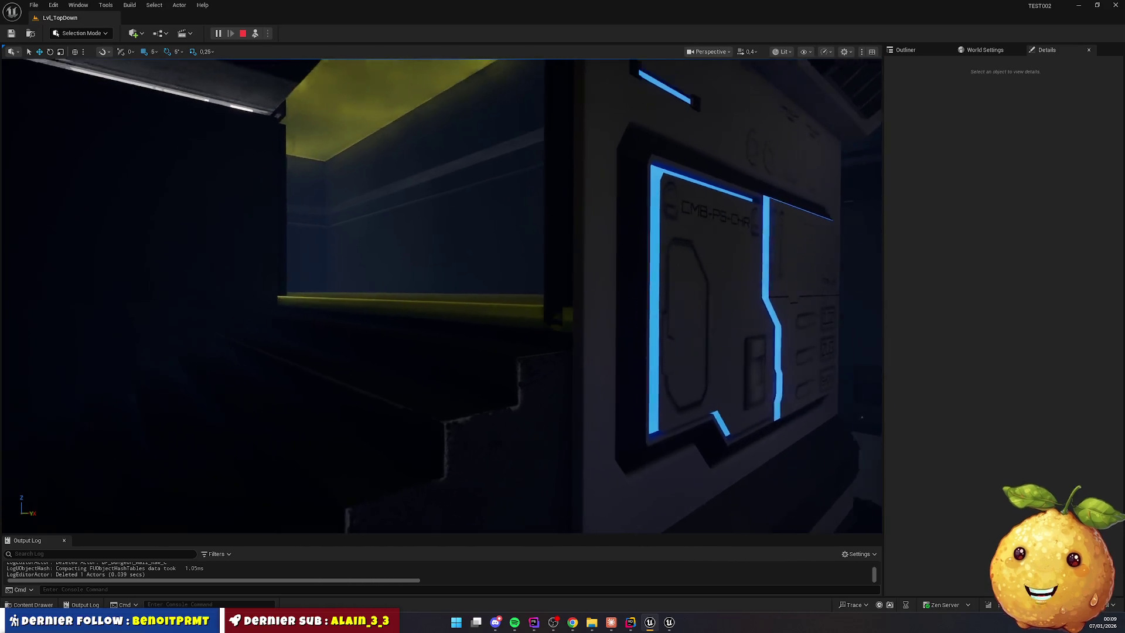
pyautogui.click(486, 357)
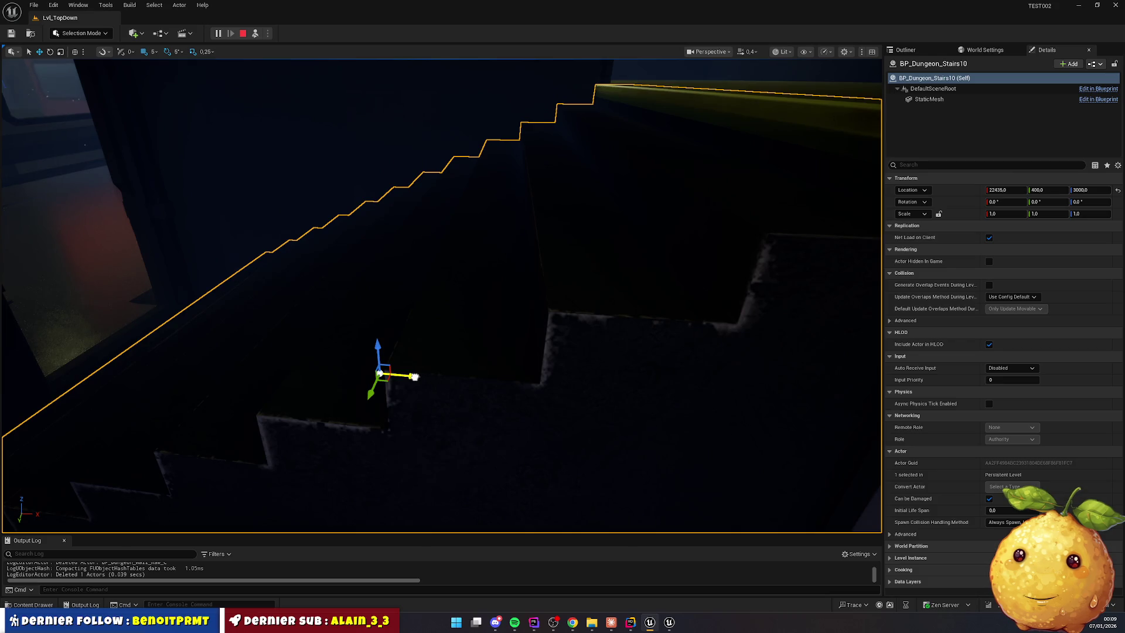
pyautogui.moveTo(414, 376)
pyautogui.mouseDown()
pyautogui.moveTo(338, 363)
pyautogui.moveTo(376, 356)
pyautogui.mouseUp()
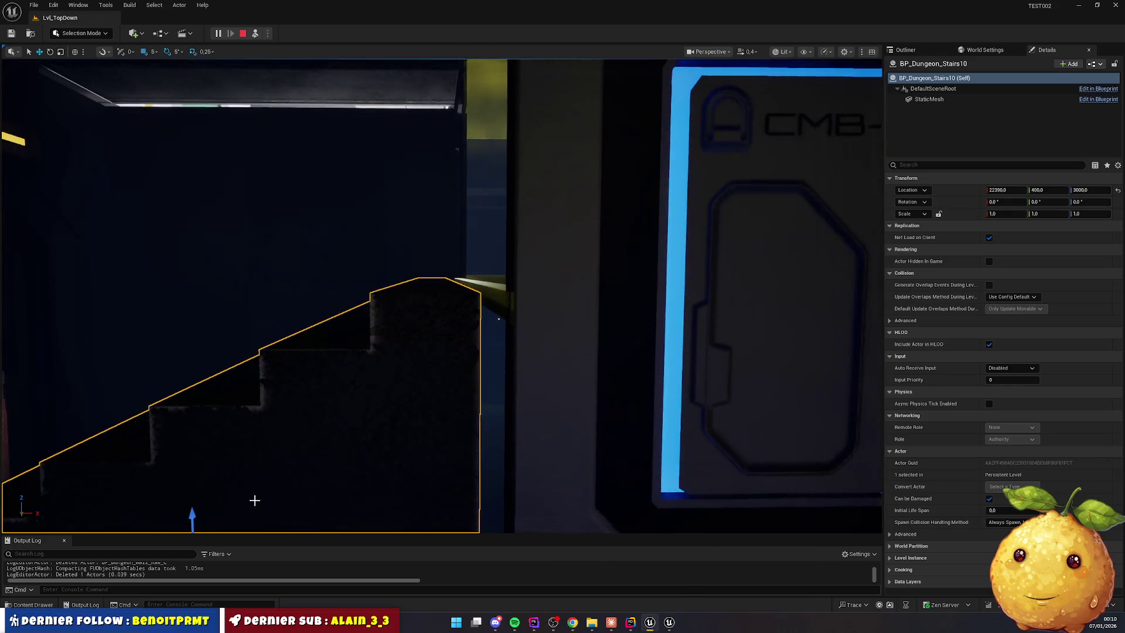
pyautogui.moveTo(237, 528); pyautogui.dragTo(253, 527)
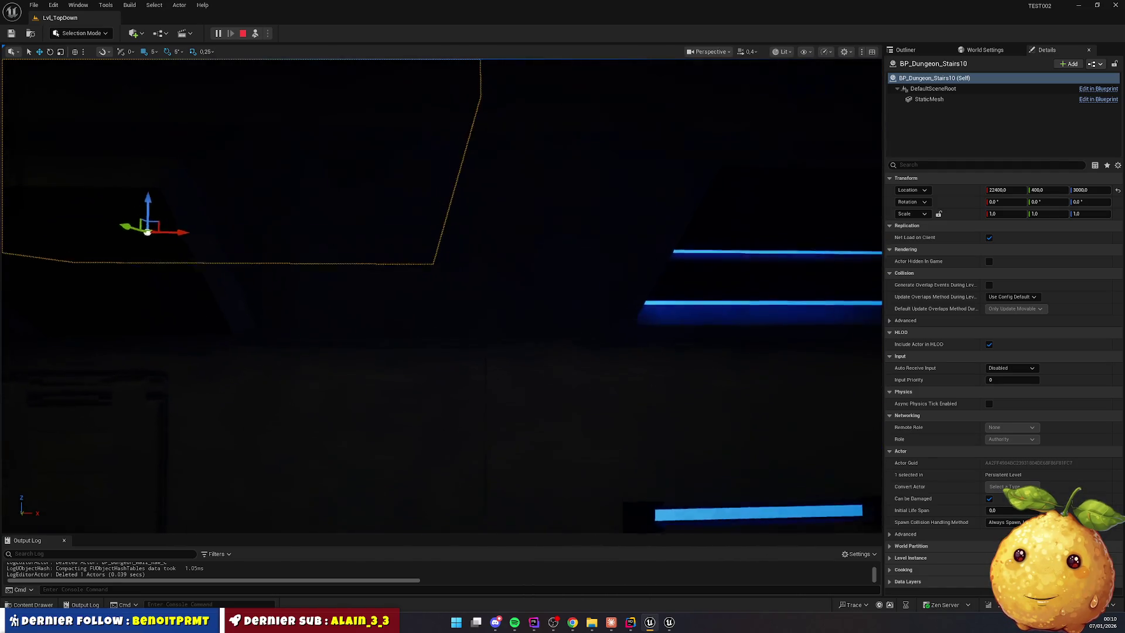
pyautogui.click(402, 427)
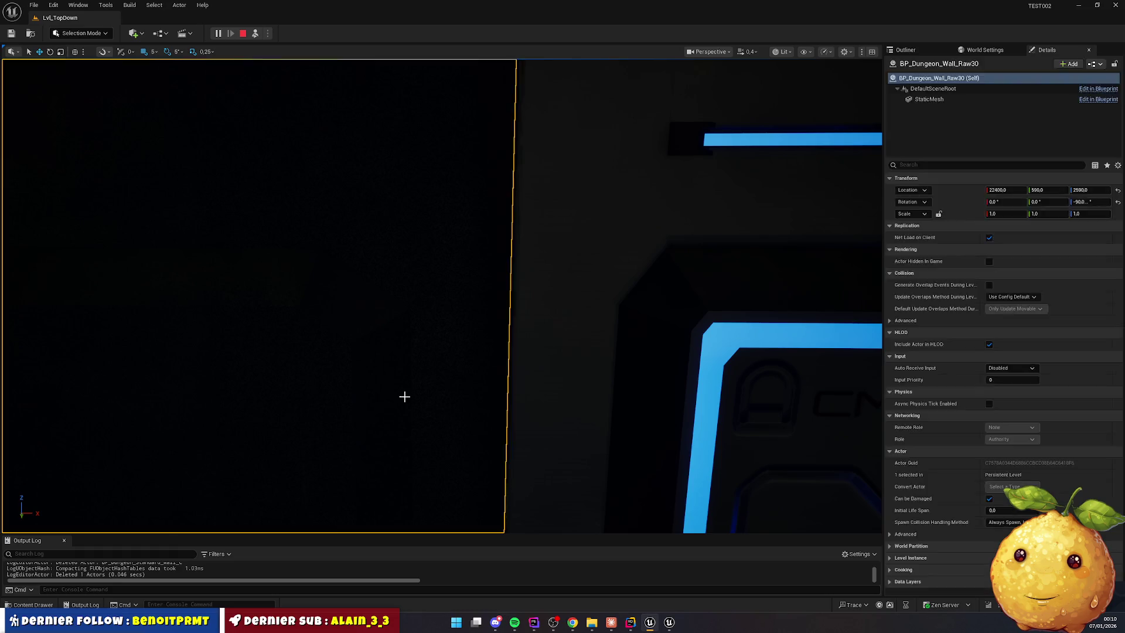
pyautogui.press('Delete')
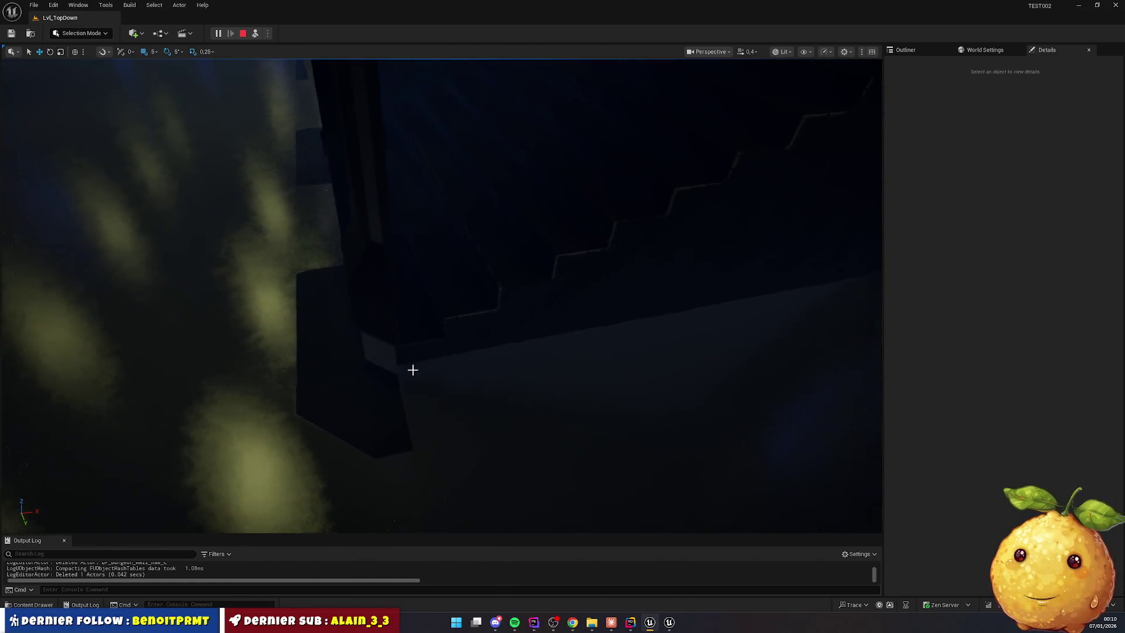
# Move BP_Dungeon_Stairs2 to X 22075 and raise it to Z 2595
pyautogui.click(422, 290)
pyautogui.moveTo(558, 210); pyautogui.dragTo(527, 211)
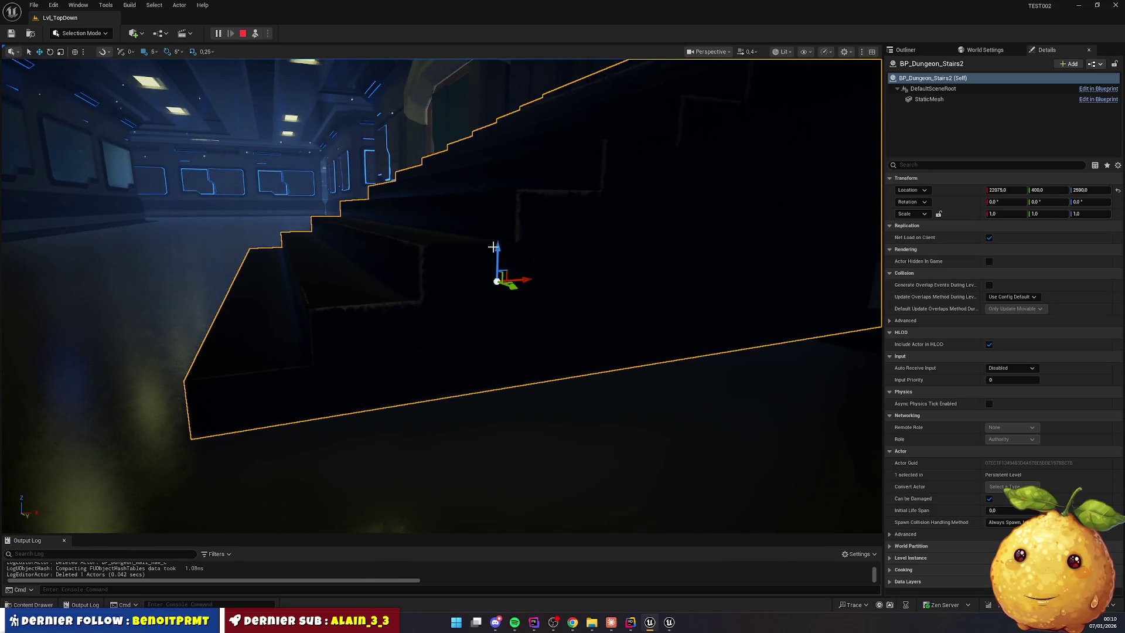
pyautogui.moveTo(499, 247)
pyautogui.mouseDown()
pyautogui.moveTo(510, 282)
pyautogui.moveTo(550, 289)
pyautogui.mouseUp()
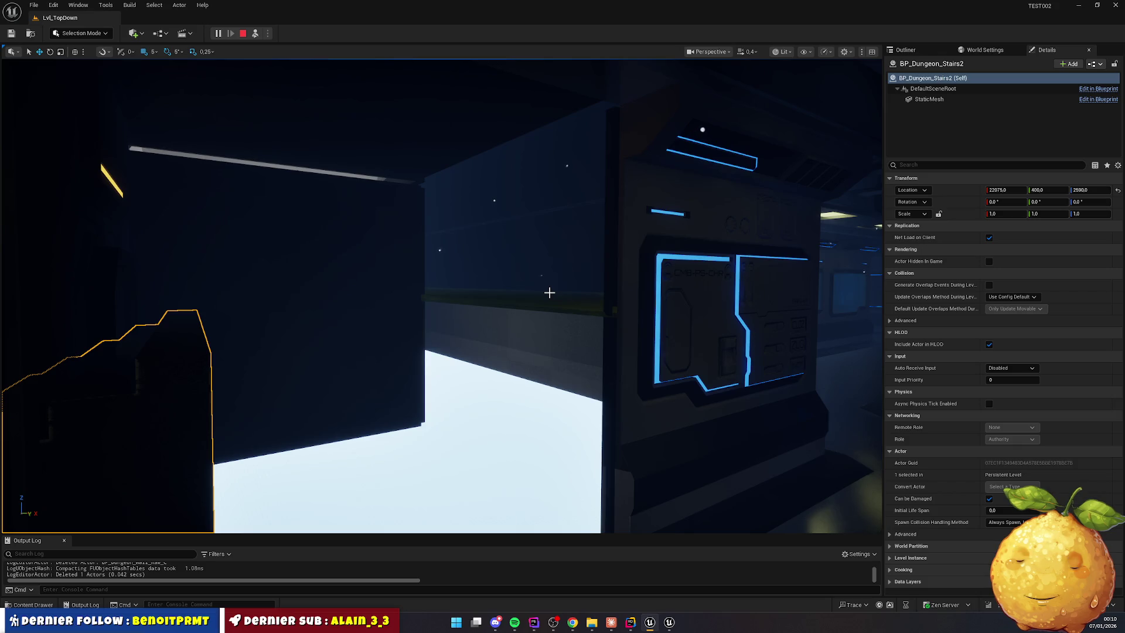
# Select the room floor slab beside the stairs, then bring up BuildCorridorFloors in Rider
pyautogui.click(542, 295)
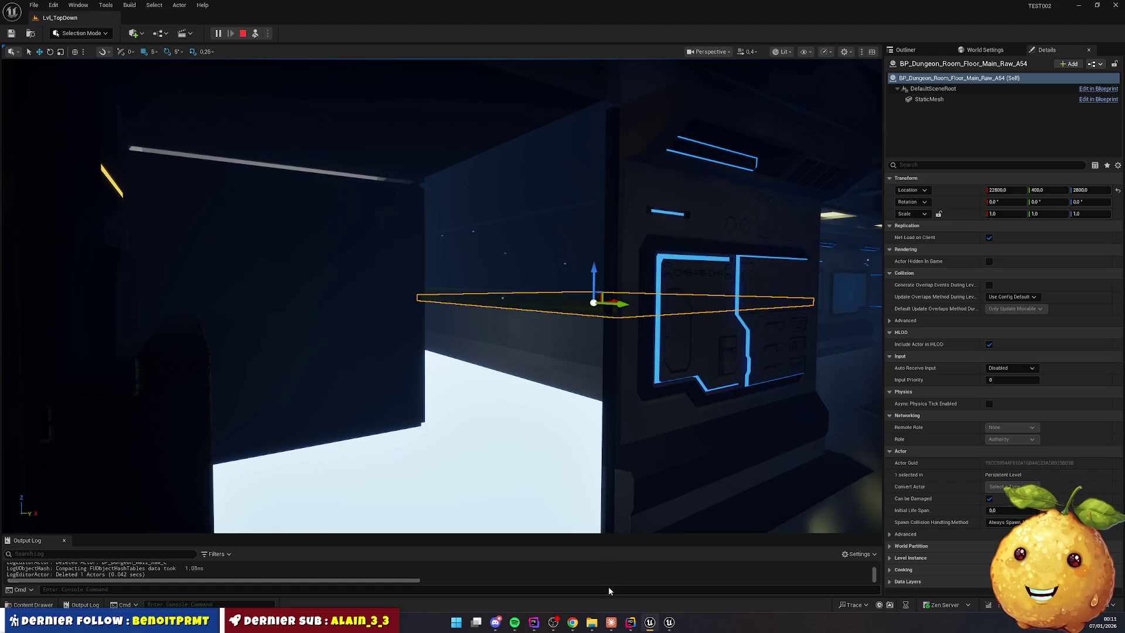
pyautogui.click(630, 622)
pyautogui.scroll(6, 170, 322)
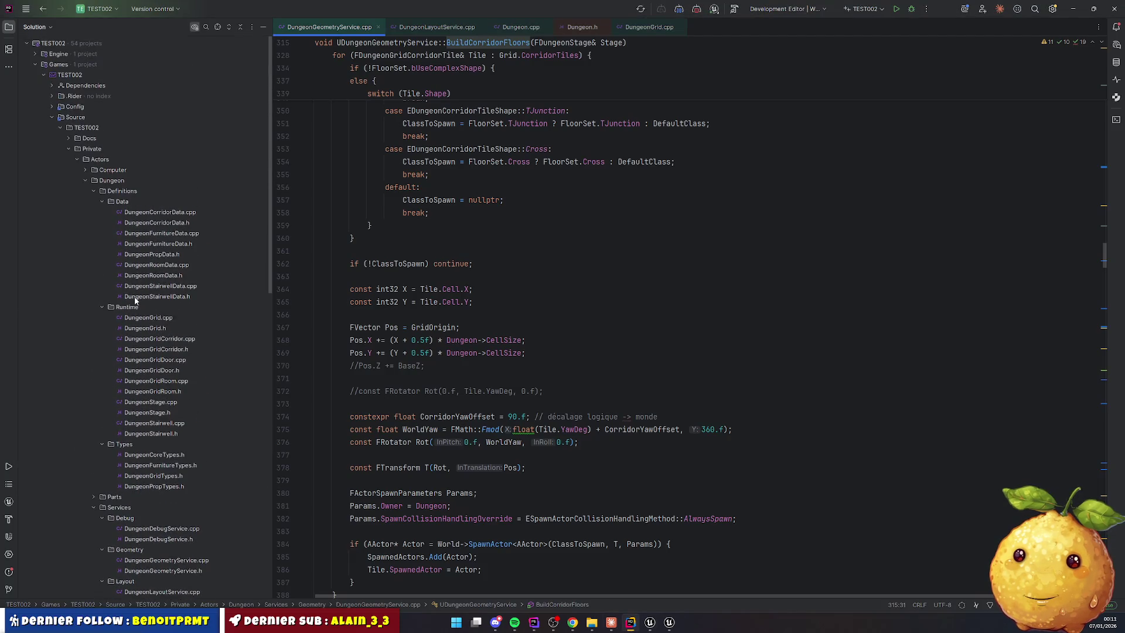
# Find 'init' from DungeonGrid.h and inspect the GridOrigin calculation in Init in DungeonGrid.cpp
pyautogui.doubleClick(145, 168)
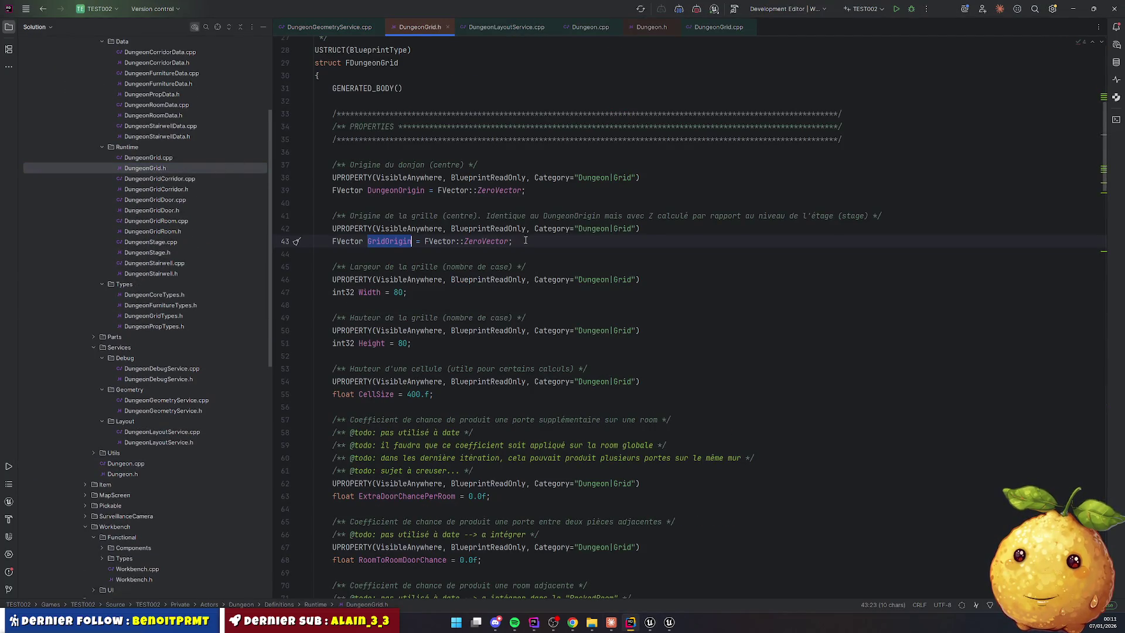
pyautogui.hotkey('ctrl', 'f')
pyautogui.write('init')
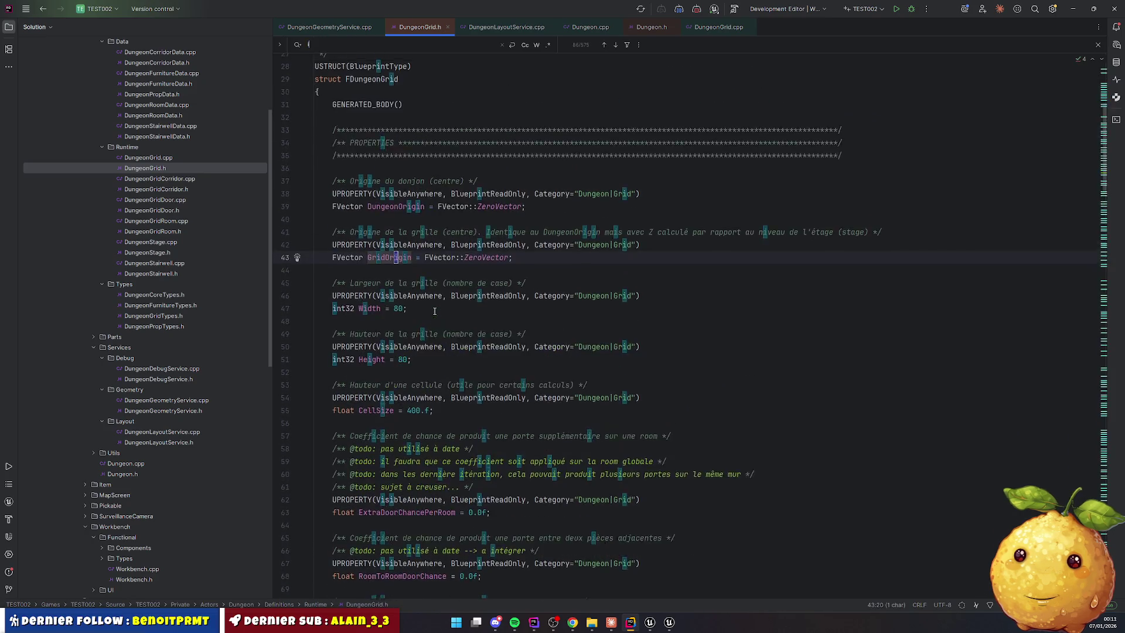
pyautogui.keyDown('ctrl'); pyautogui.click(363, 309); pyautogui.keyUp('ctrl')
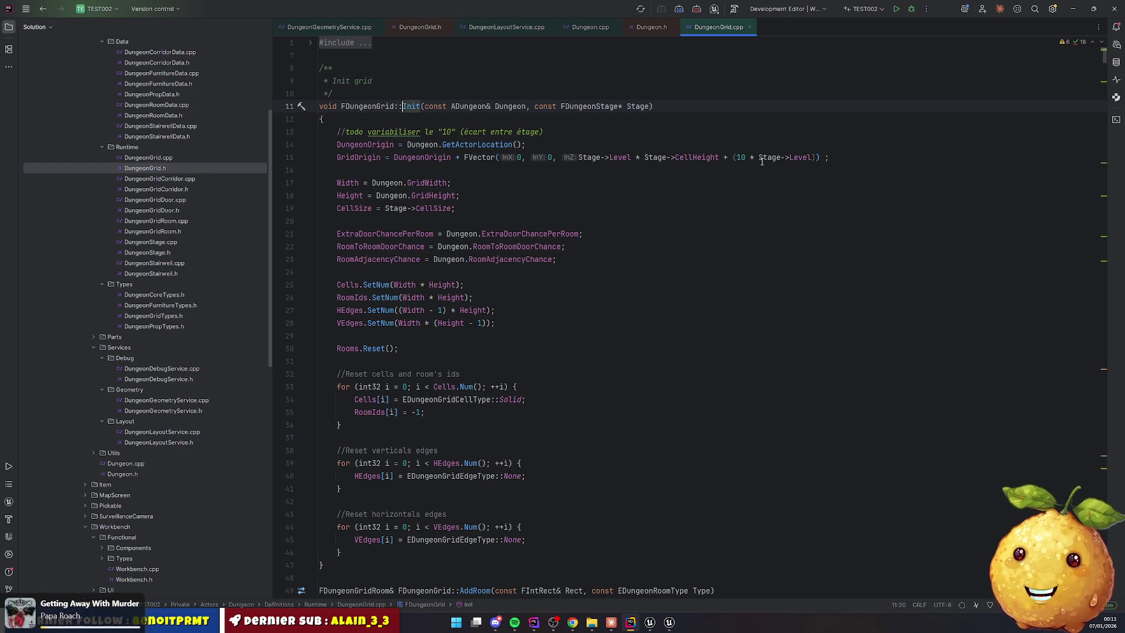
pyautogui.click(542, 172)
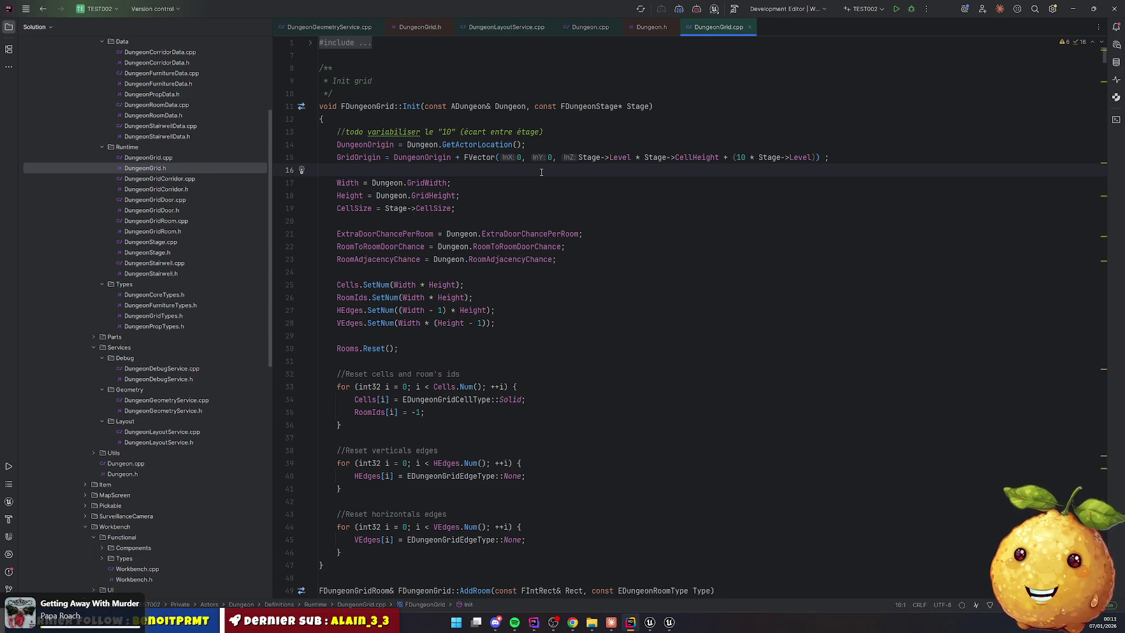
# Go to the end of DungeonGrid.cpp and review the WorldToGridCoords function
pyautogui.hotkey('ctrl', 'End')
pyautogui.scroll(6, 511, 396)
pyautogui.scroll(10, 512, 395)
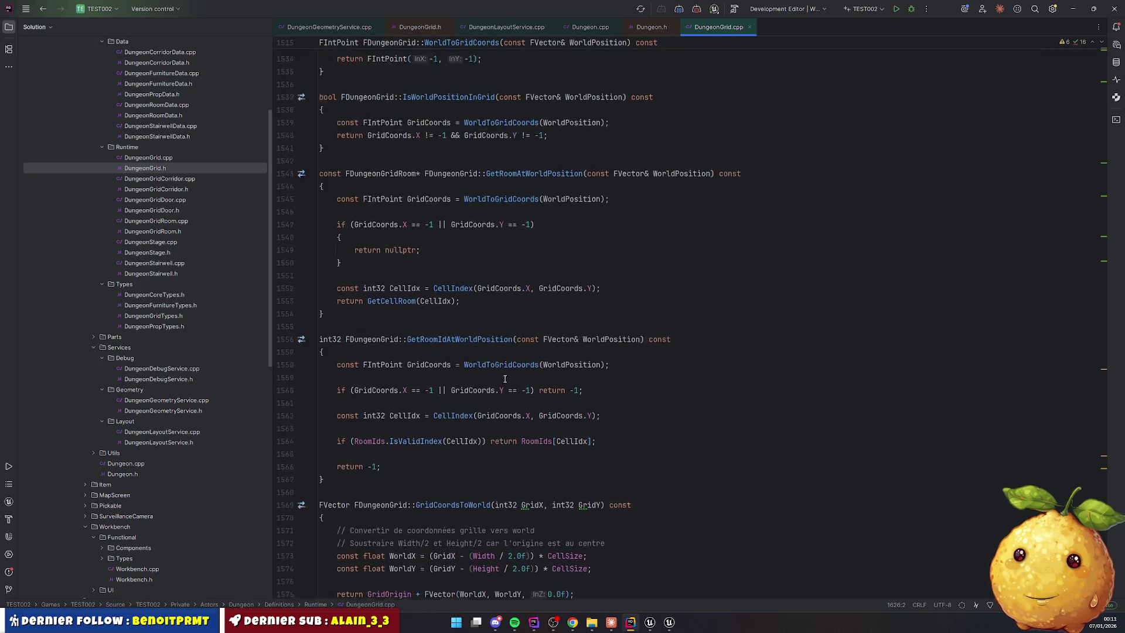
pyautogui.scroll(10, 505, 379)
pyautogui.click(604, 401)
# Search 'drawo' to check how GetDrawOrigin uses GridOrigin, then return to the file's top
pyautogui.hotkey('ctrl', 'f')
pyautogui.write('dra')
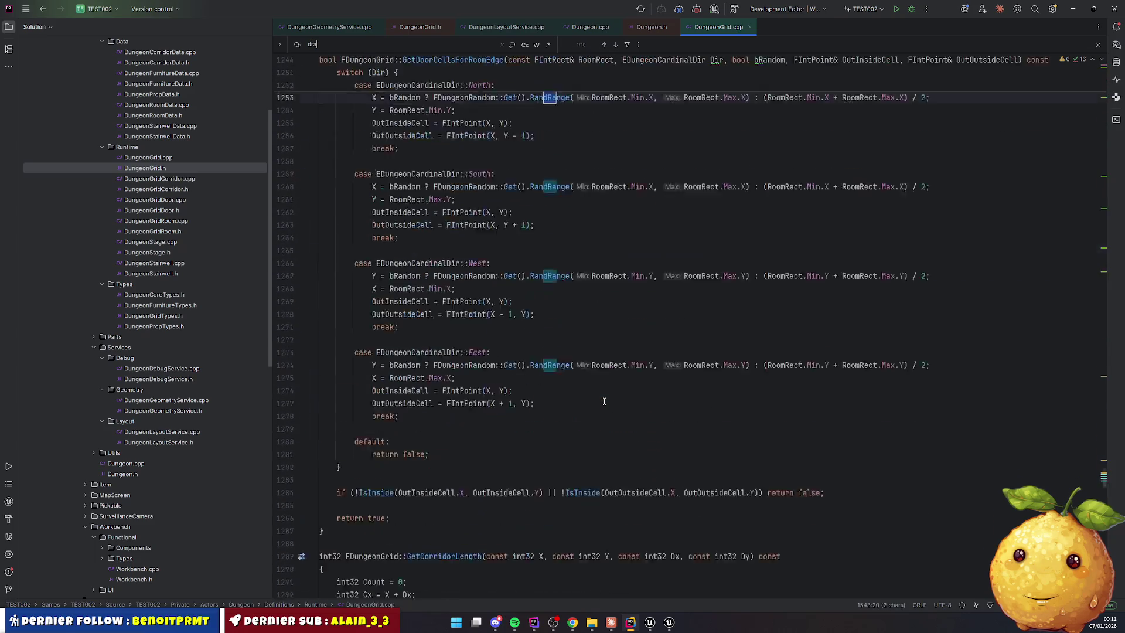
pyautogui.write('wo')
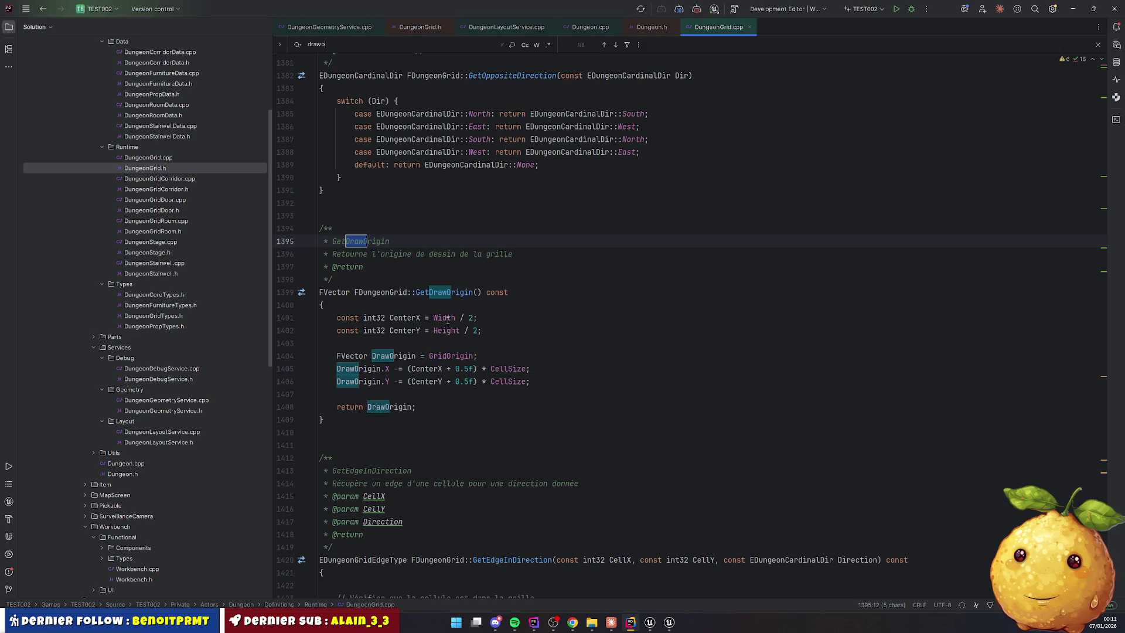
pyautogui.doubleClick(457, 354)
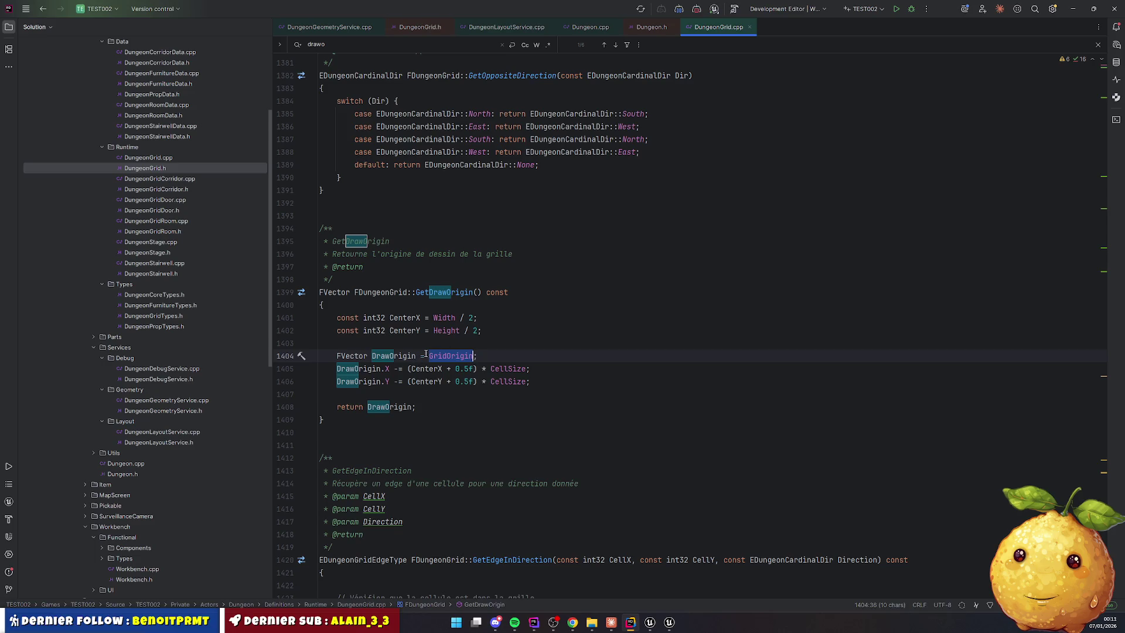
pyautogui.click(564, 352)
pyautogui.hotkey('ctrl', 'Home')
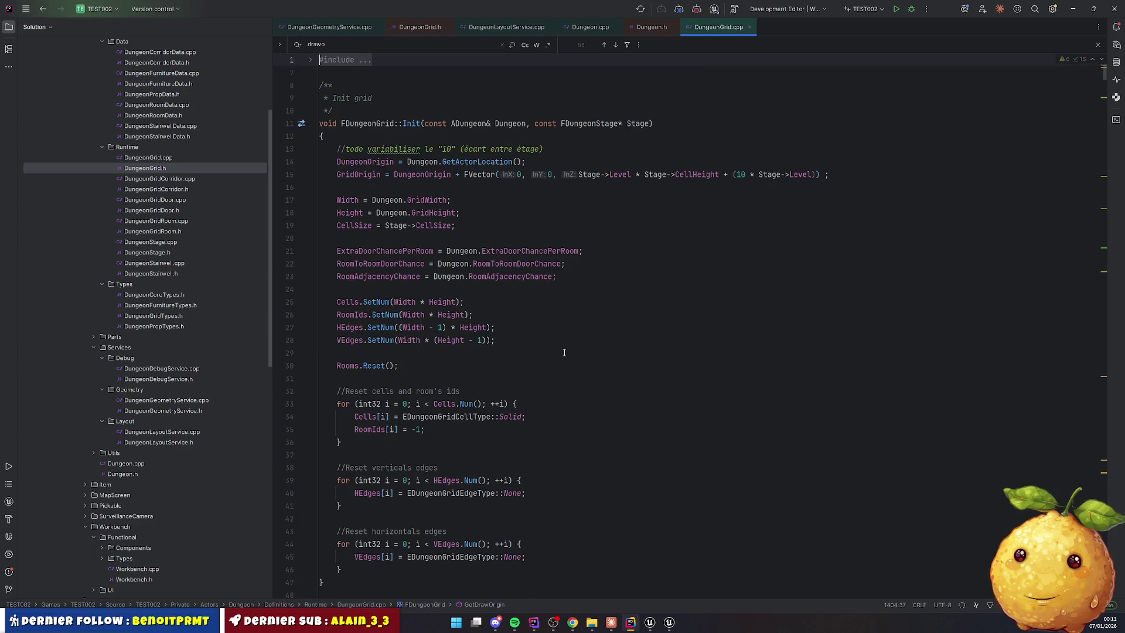
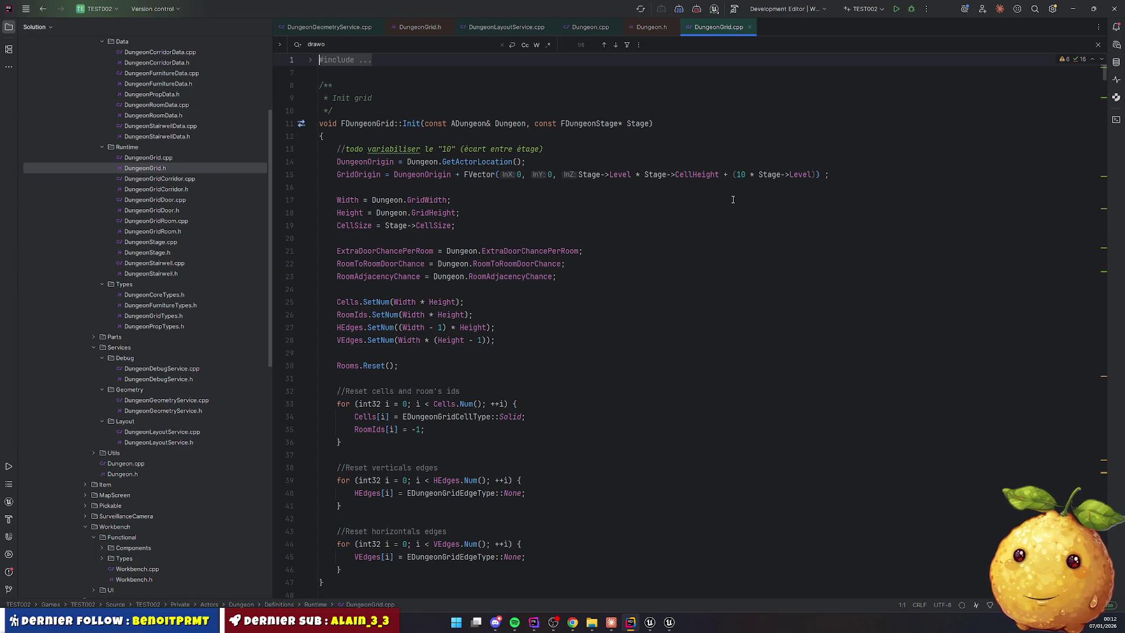
# Compute 0 - 400 - 10 + 195 = -215 in Windows Calculator, then close it
pyautogui.press('super+r')
pyautogui.write('calc')
pyautogui.press('Return')
pyautogui.write('400')
pyautogui.press('Escape')
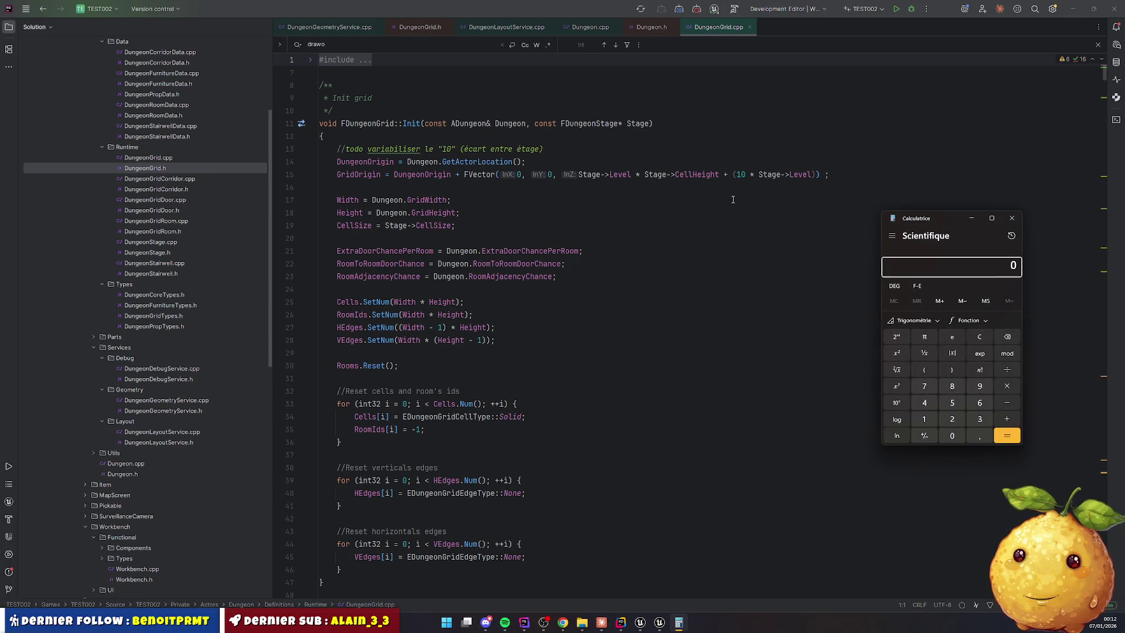
pyautogui.write('400')
pyautogui.press('Return')
pyautogui.write('-10')
pyautogui.press('Return')
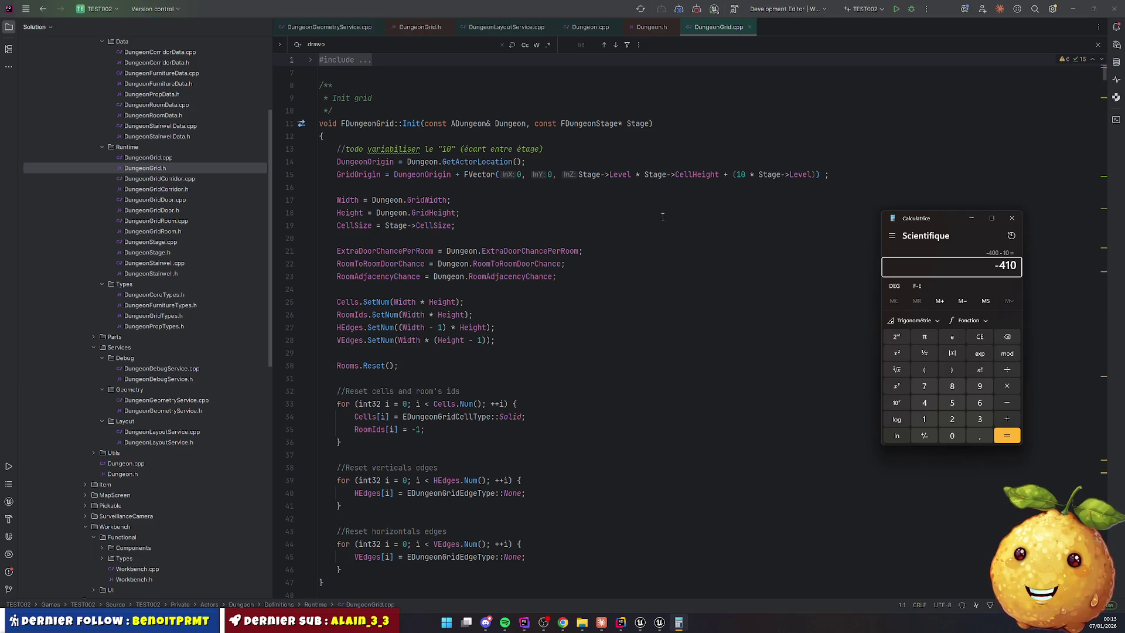
pyautogui.write('+195')
pyautogui.press('Return')
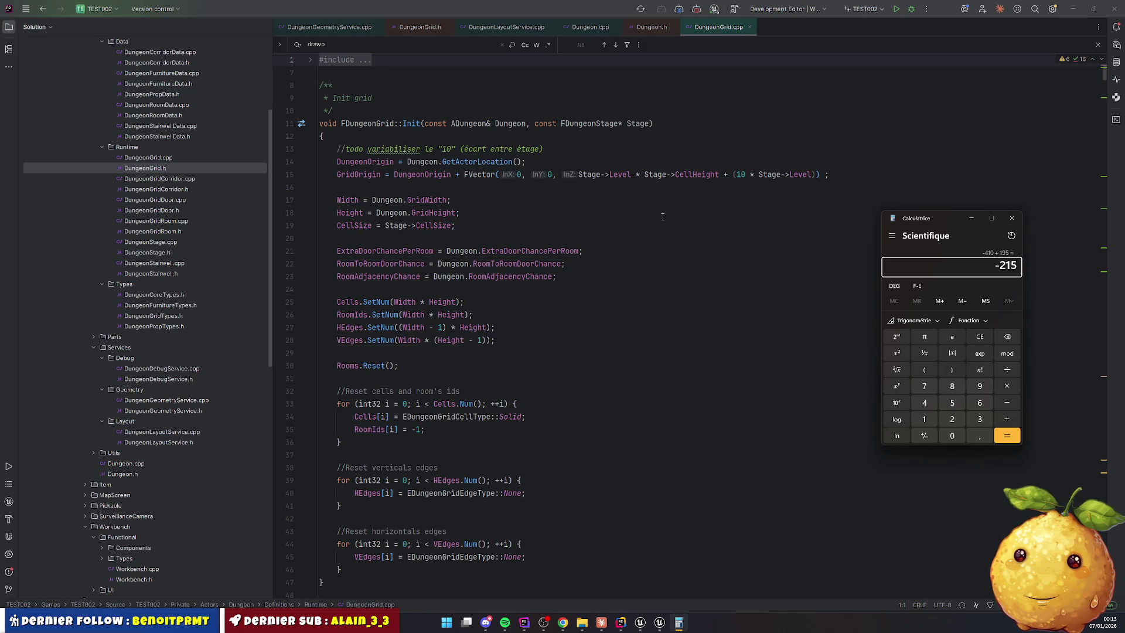
pyautogui.click(1012, 218)
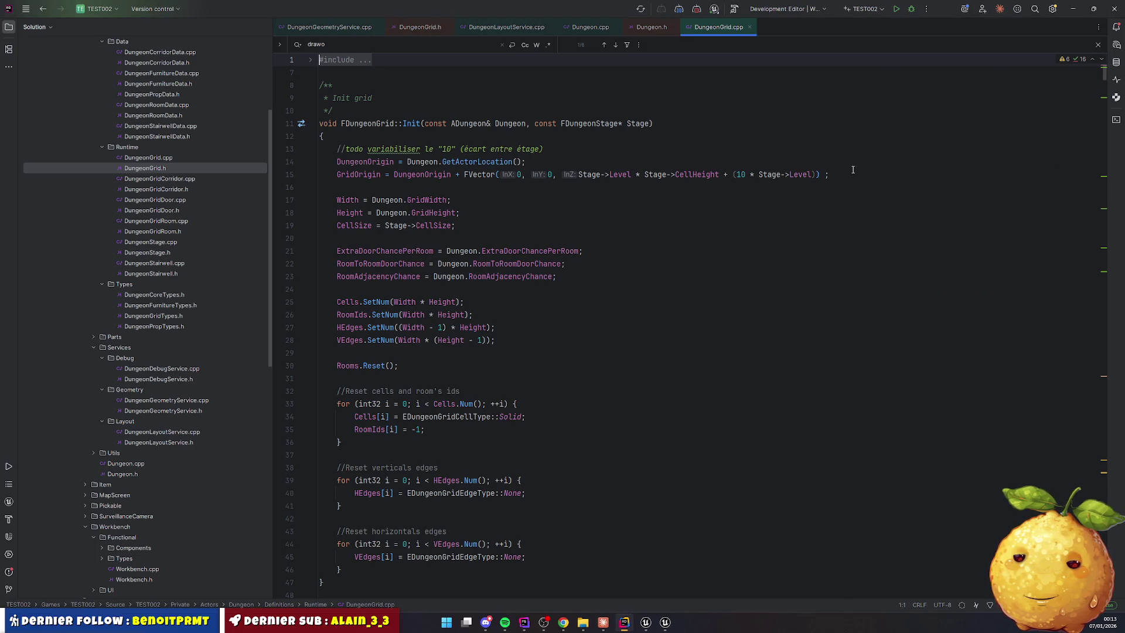
# Add a UE_LOG Warning printing "Dungeon origin : %s" with DungeonOrigin.ToString() and live-compile it
pyautogui.click(853, 174)
pyautogui.press('Return')
pyautogui.press('Return')
pyautogui.write('UE')
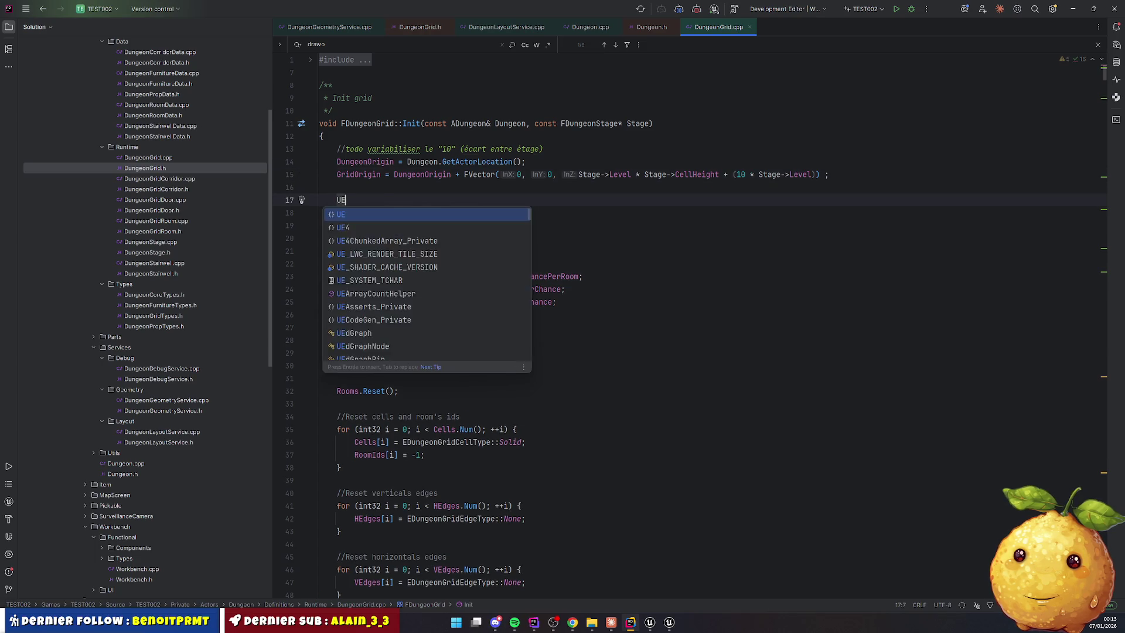
pyautogui.write('_LOG')
pyautogui.press('Return')
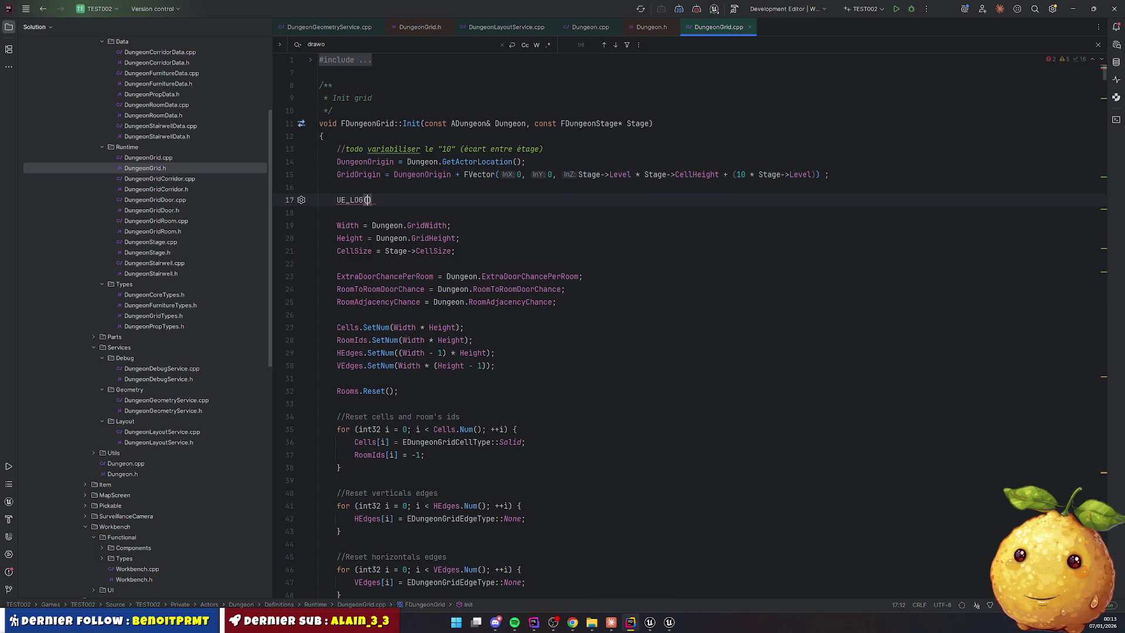
pyautogui.write('LogTemp, ')
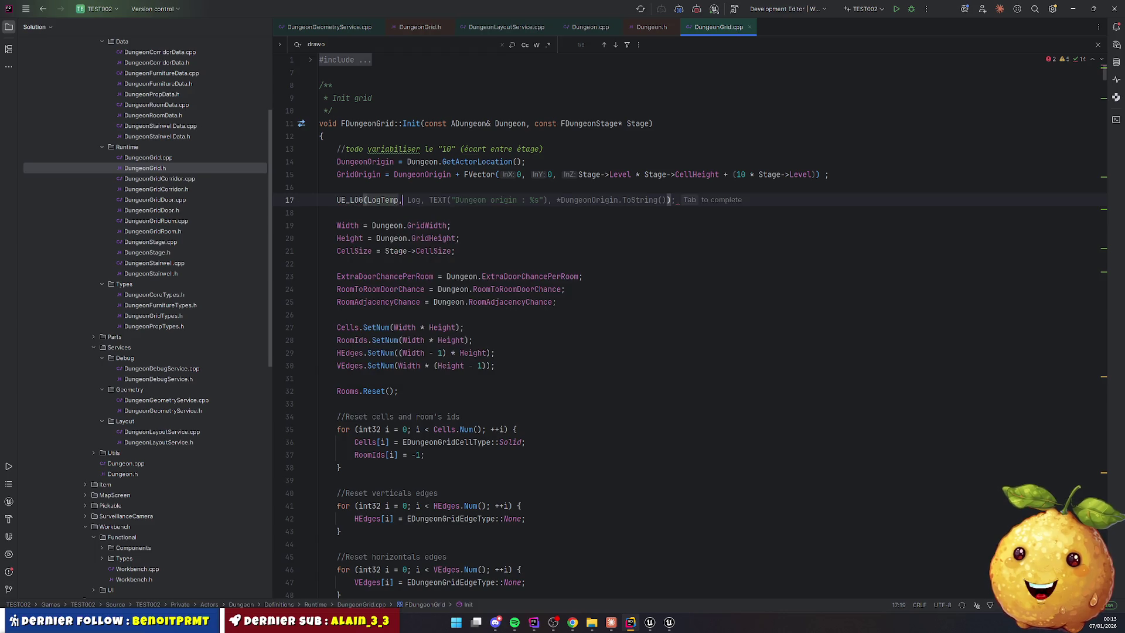
pyautogui.write('W')
pyautogui.press('Return')
pyautogui.write(', TEXT')
pyautogui.press('Tab')
pyautogui.press('Down')
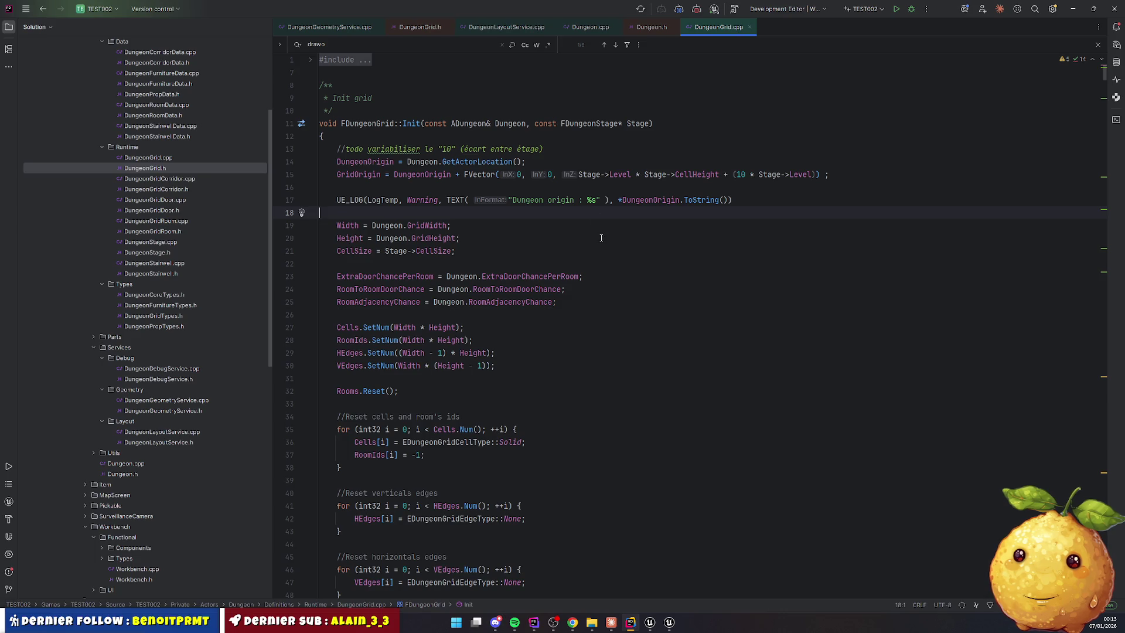
pyautogui.click(584, 220)
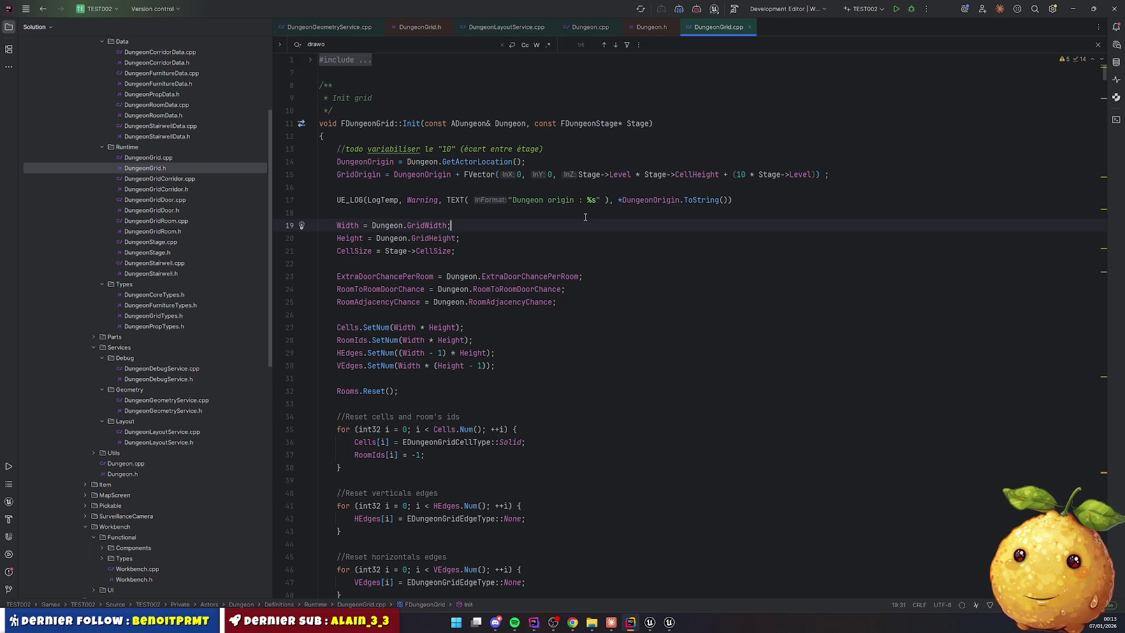
pyautogui.hotkey('ctrl', 'alt', 'F11')
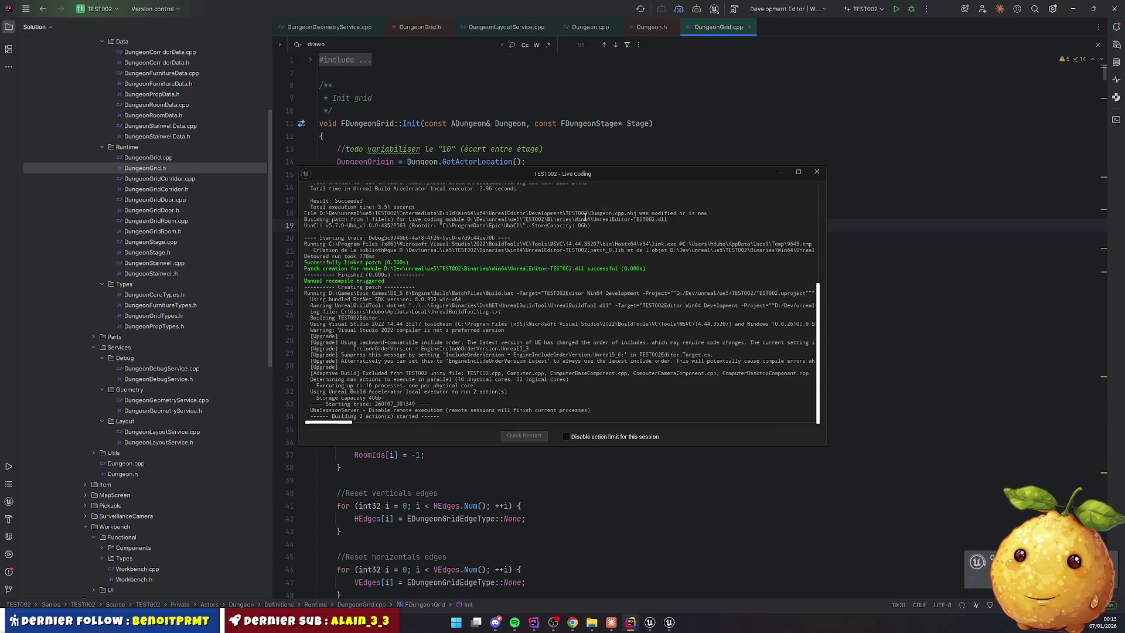
# Close the Live Coding window and restart the Unreal play session with Alt+P
pyautogui.click(818, 172)
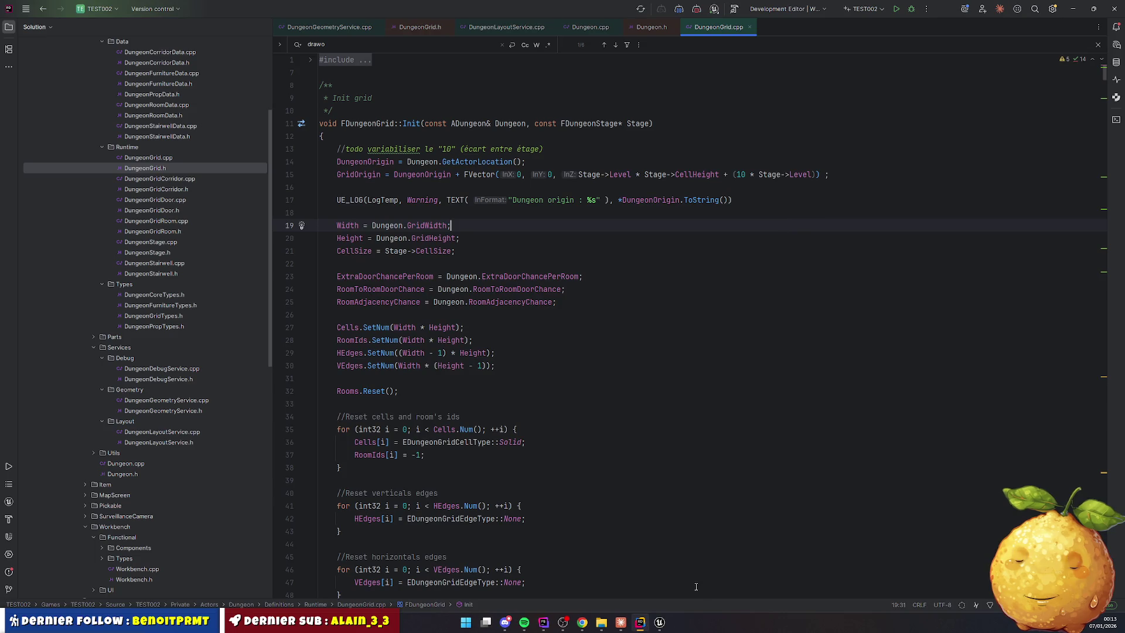
pyautogui.click(660, 622)
pyautogui.click(659, 622)
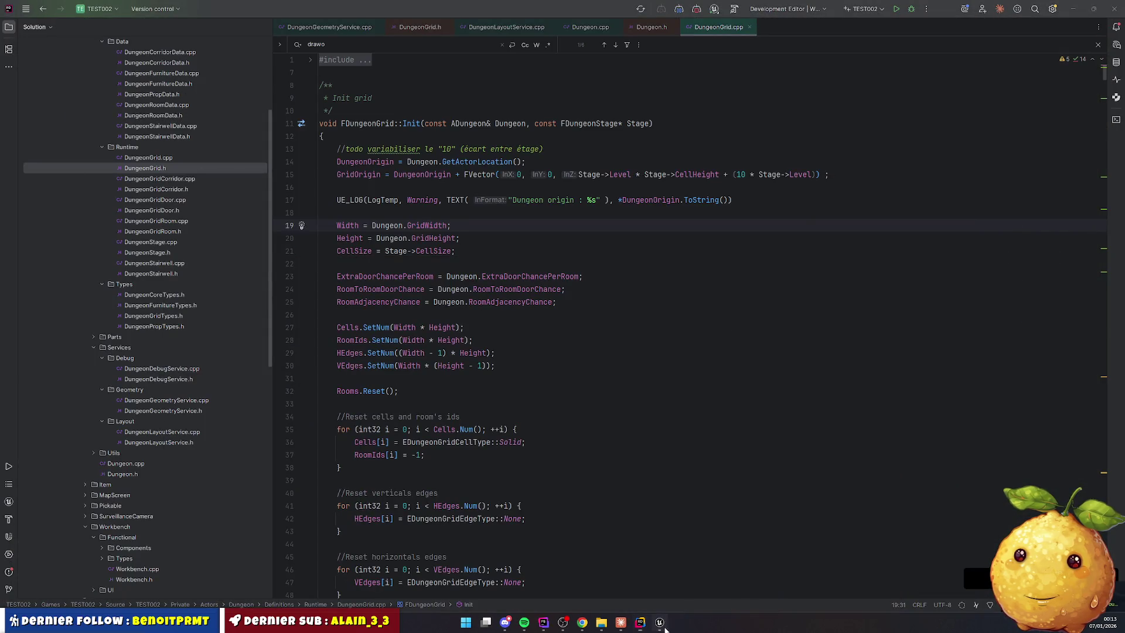
pyautogui.click(660, 622)
pyautogui.click(243, 33)
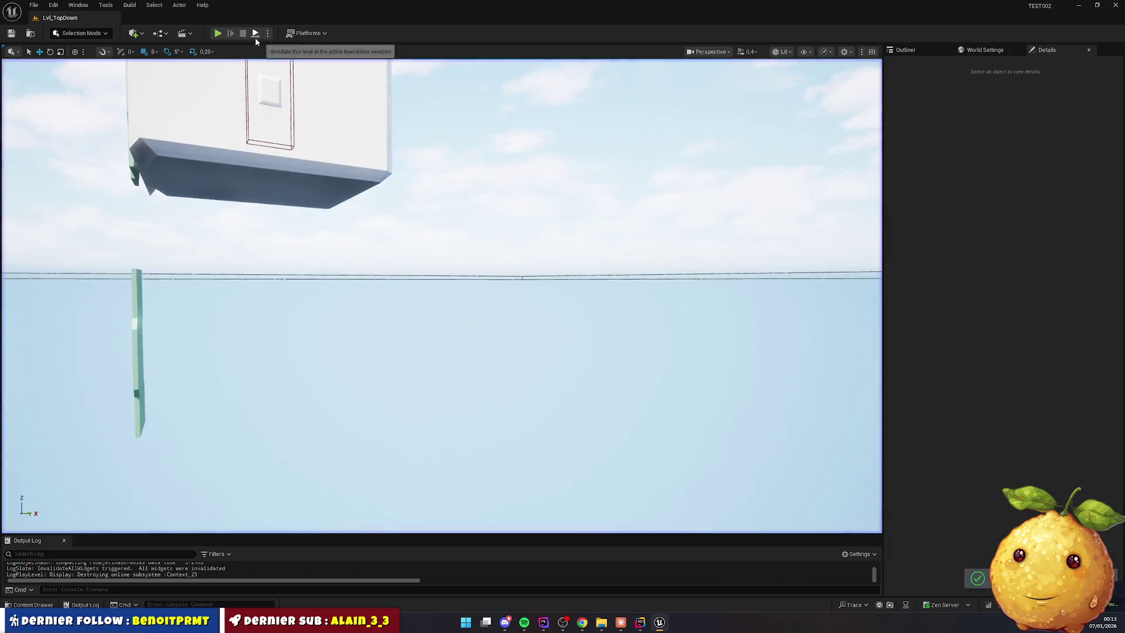
pyautogui.hotkey('alt', 'p')
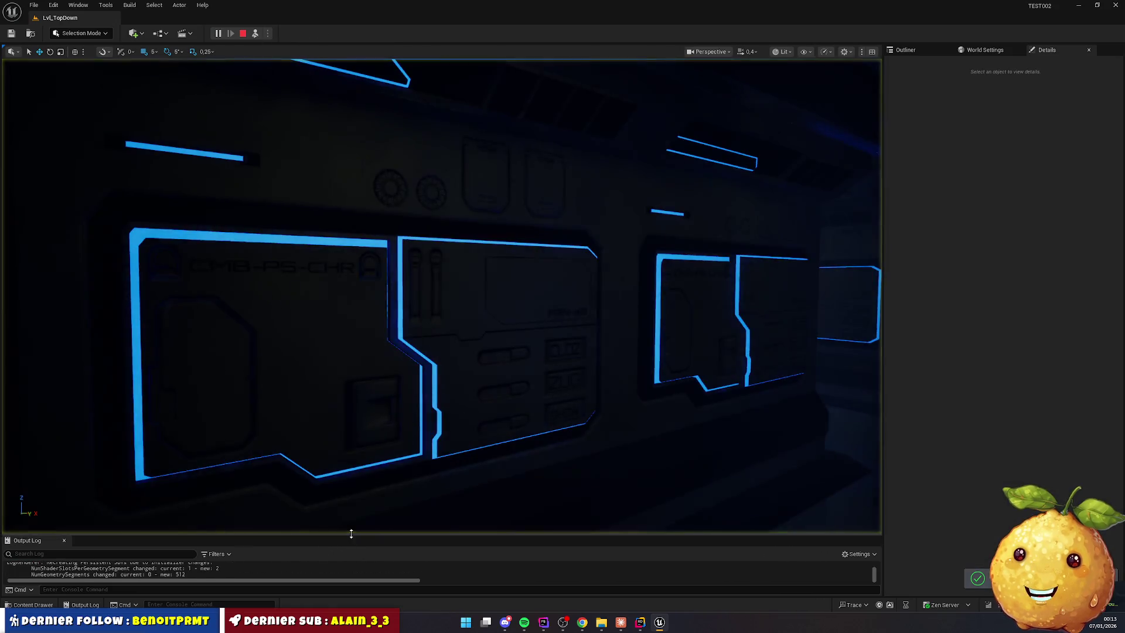
# Enlarge the Output Log and select the three Dungeon origin warnings at X=20000, Y=0
pyautogui.moveTo(351, 536); pyautogui.dragTo(359, 271)
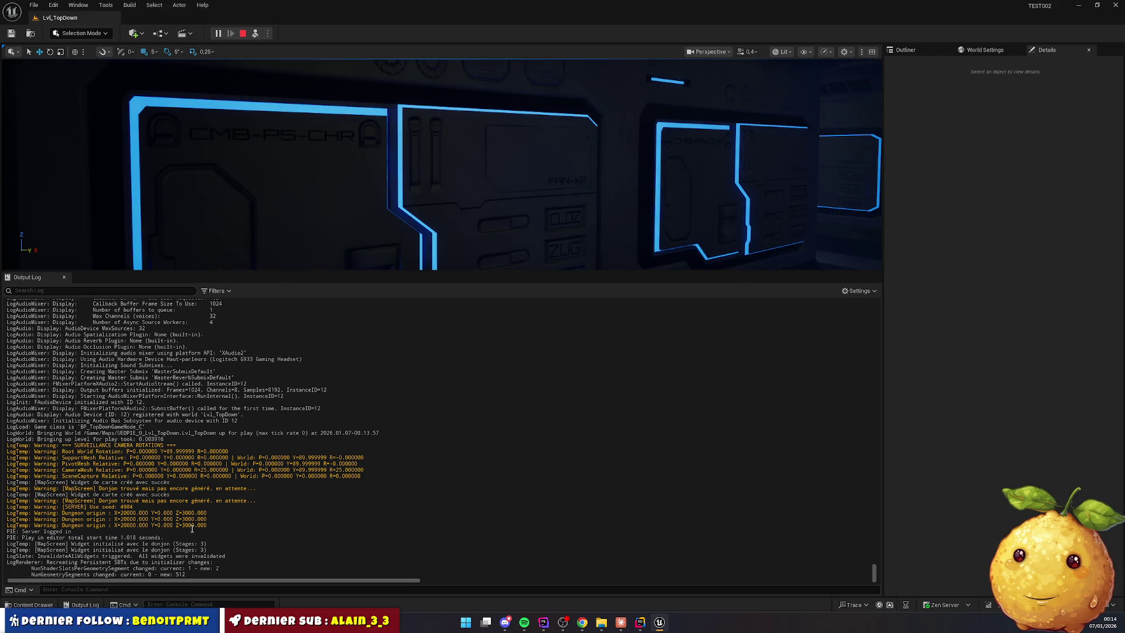
pyautogui.moveTo(179, 513); pyautogui.dragTo(194, 525)
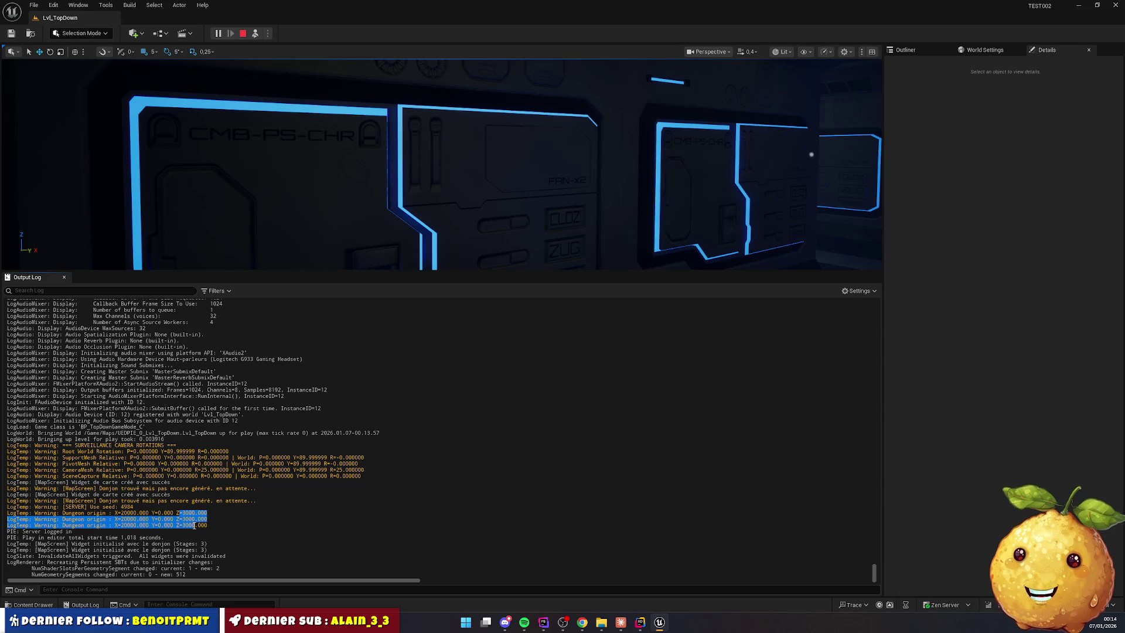
pyautogui.click(202, 521)
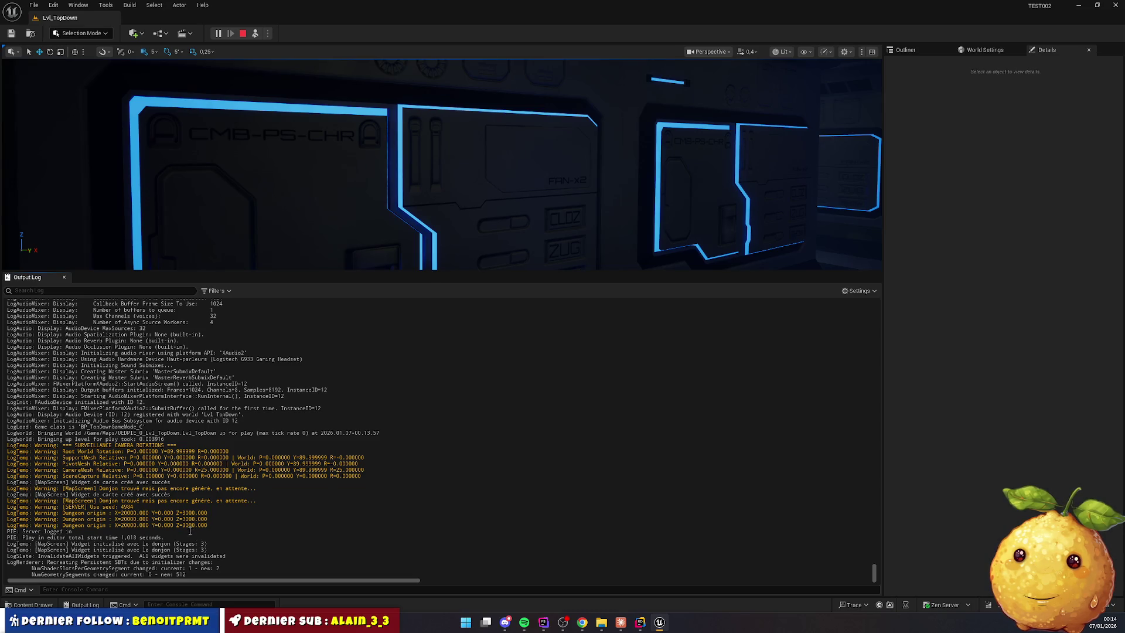
pyautogui.moveTo(177, 513); pyautogui.dragTo(209, 526)
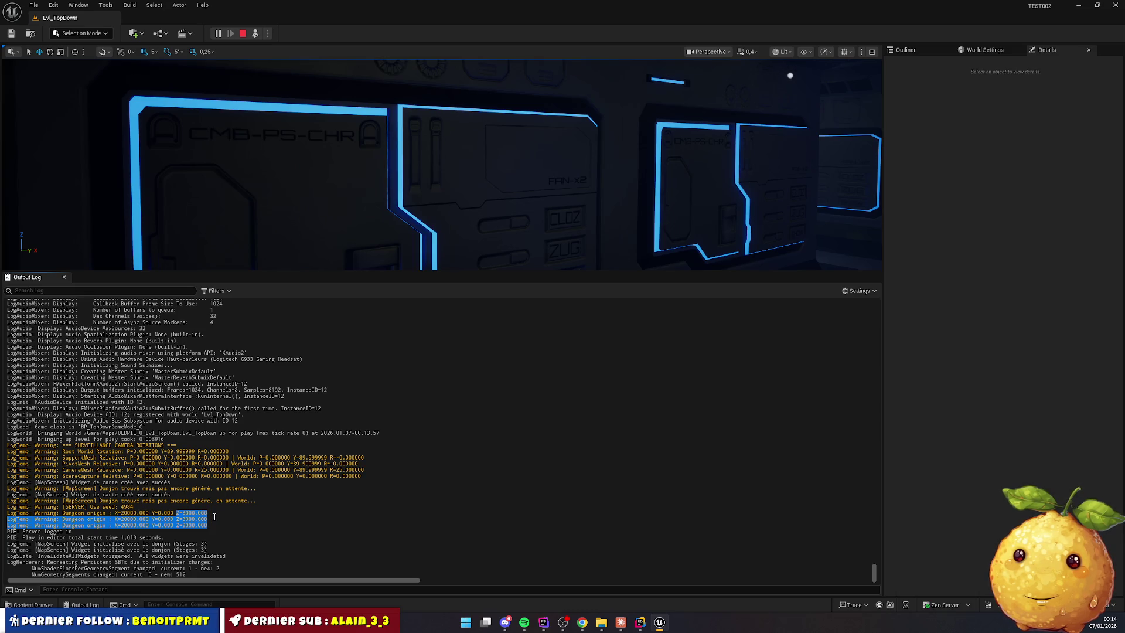
pyautogui.click(640, 622)
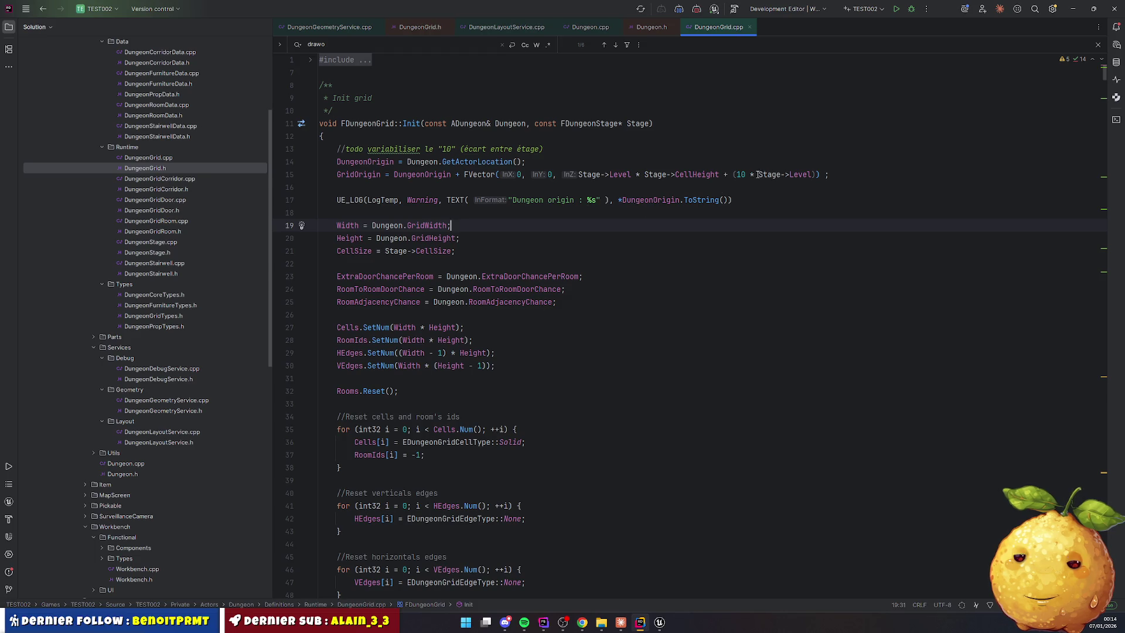
# Add Stage->Level as a log argument and delete the "Dungeon origin" message text
pyautogui.moveTo(758, 175); pyautogui.dragTo(812, 174)
pyautogui.hotkey('ctrl', 'c')
pyautogui.click(619, 200)
pyautogui.hotkey('ctrl', 'v')
pyautogui.write(',')
pyautogui.click(649, 200)
pyautogui.hotkey('ctrl', 'Left')
pyautogui.hotkey('ctrl', 'Left')
pyautogui.hotkey('ctrl', 'Left')
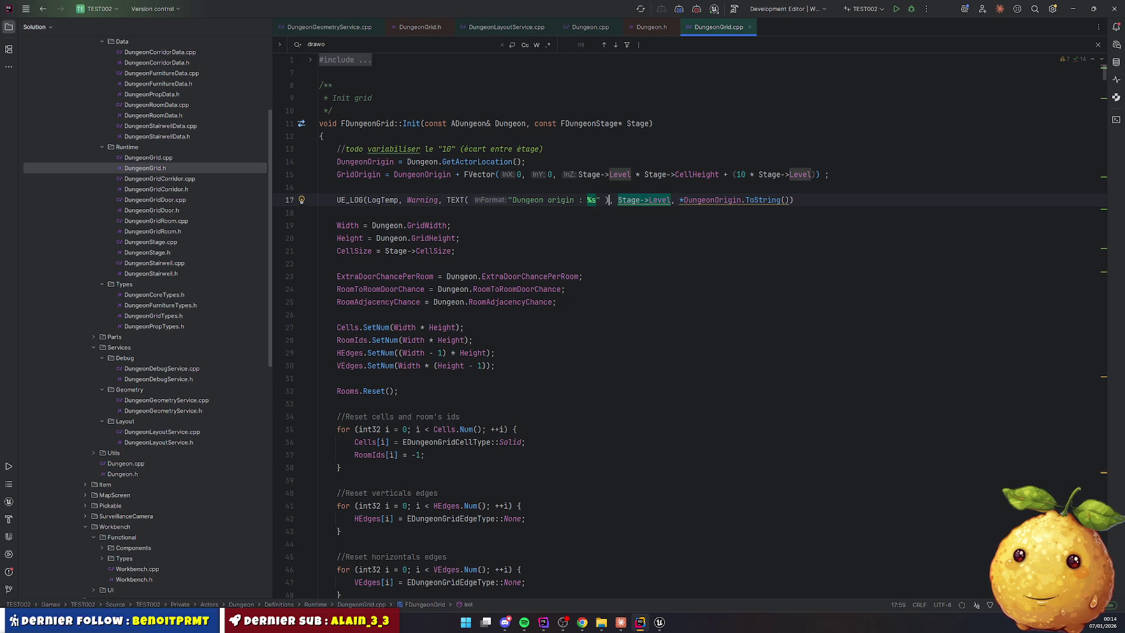
pyautogui.hotkey('ctrl', 'Right')
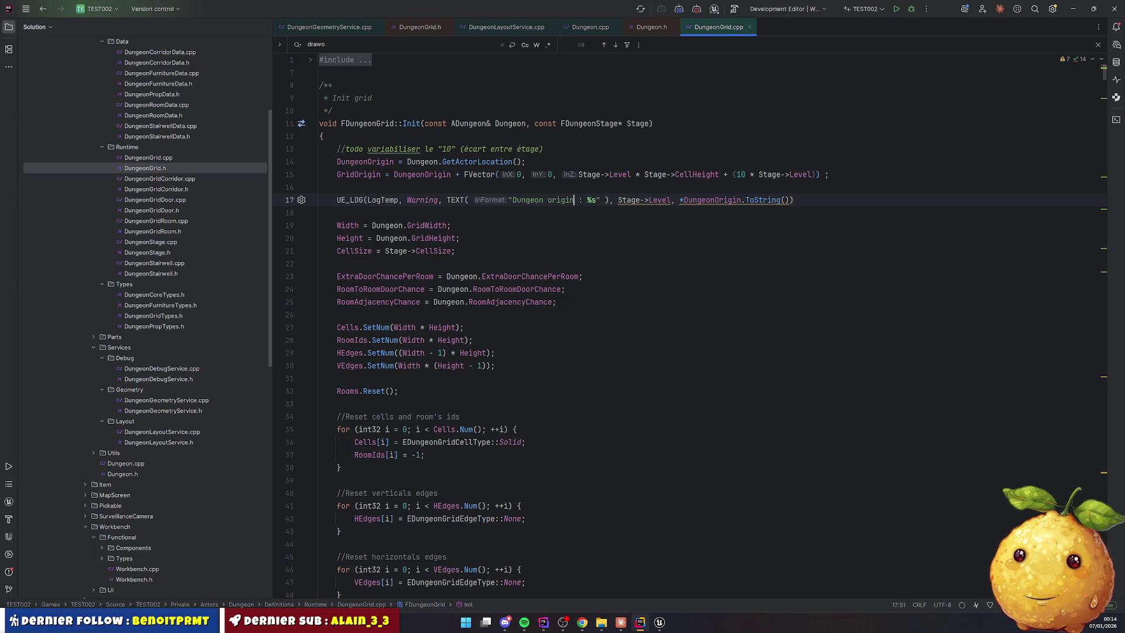
pyautogui.hotkey('ctrl', 'shift', 'Left')
pyautogui.hotkey('ctrl', 'shift', 'Left')
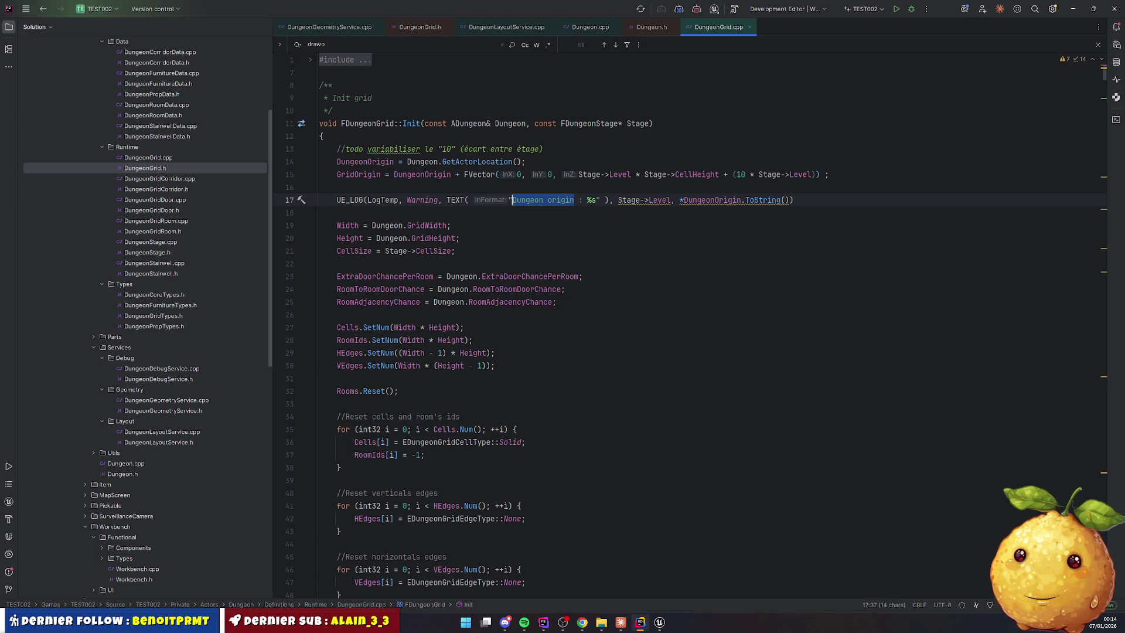
pyautogui.press('BackSpace')
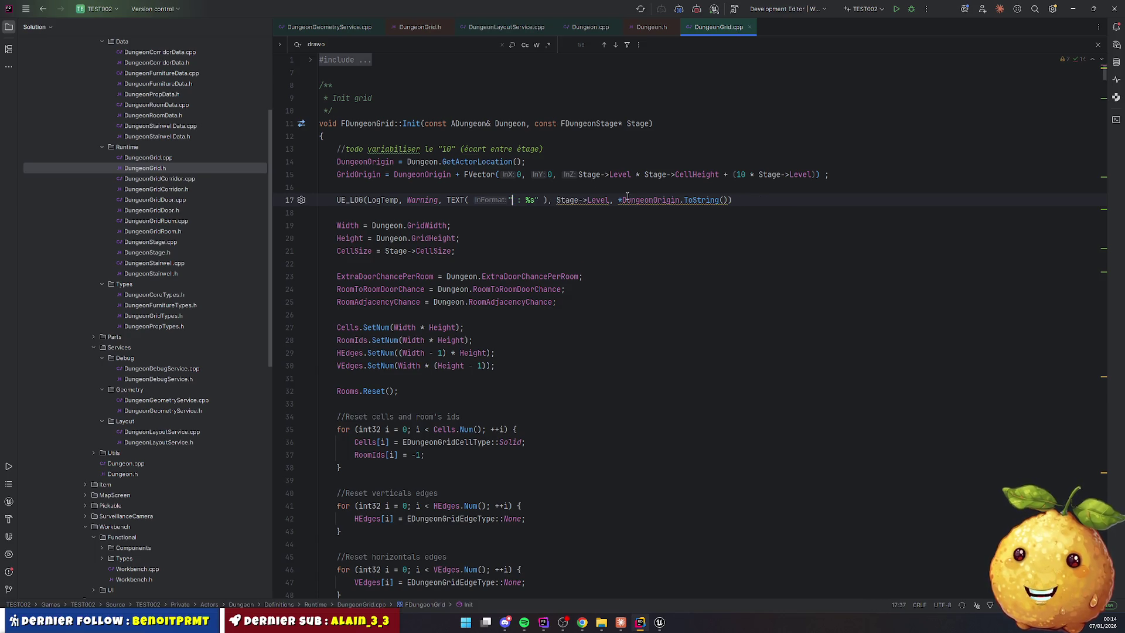
# Replace DungeonOrigin with GridOrigin in the line 17 log call
pyautogui.doubleClick(373, 174)
pyautogui.hotkey('ctrl', 'c')
pyautogui.doubleClick(644, 199)
pyautogui.hotkey('ctrl', 'v')
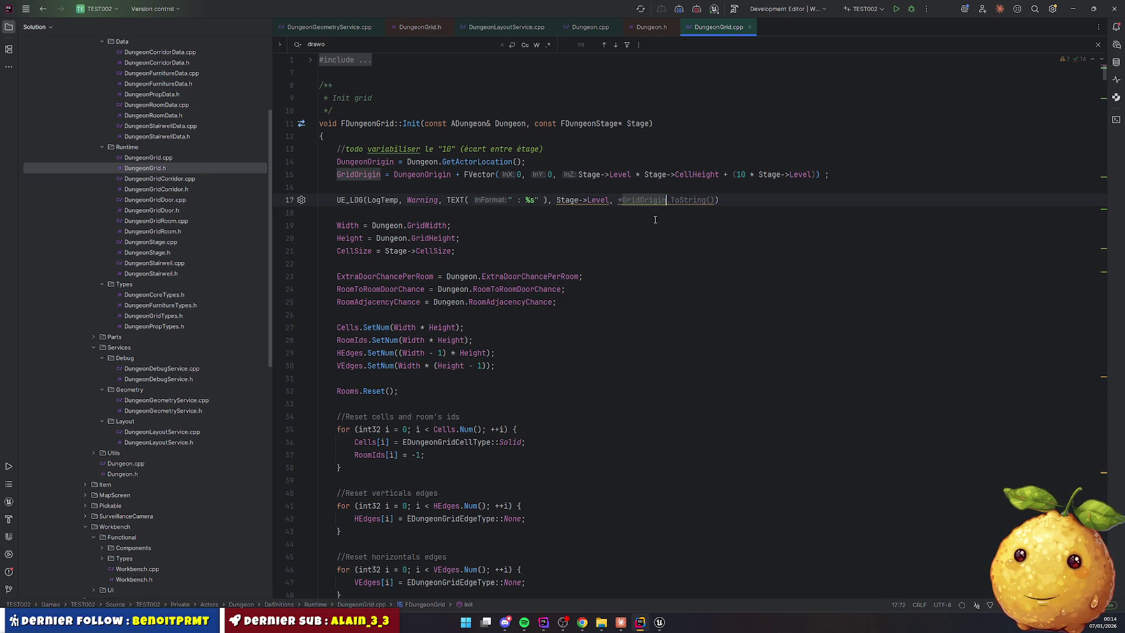
# Prefix the message with "Stage %d" and live-recompile with Ctrl+Alt+F11
pyautogui.doubleClick(573, 200)
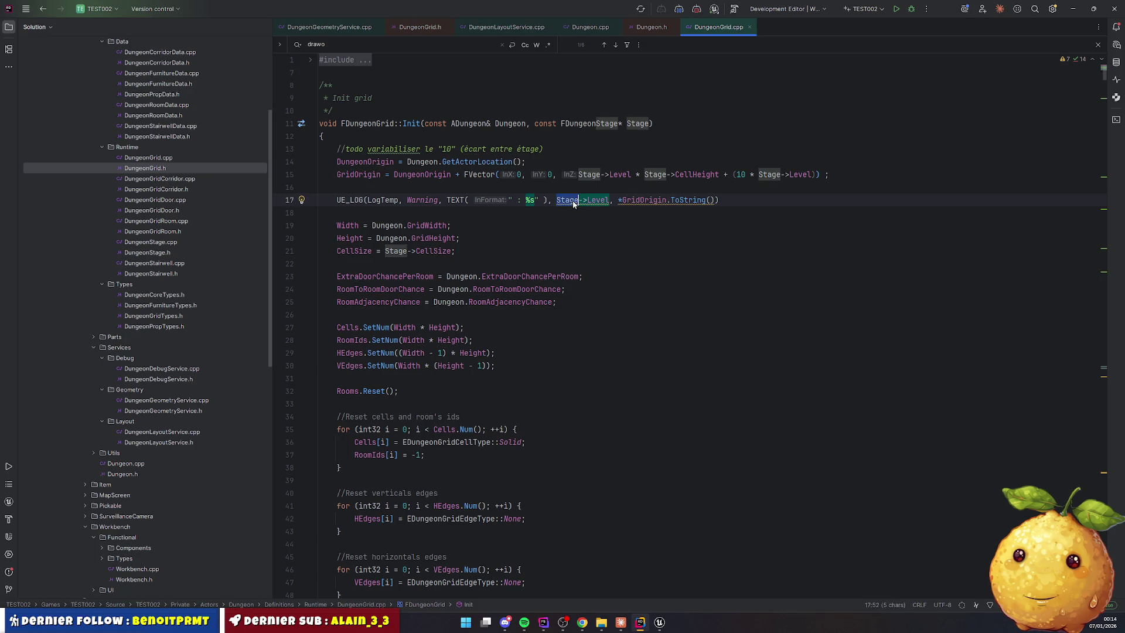
pyautogui.click(514, 200)
pyautogui.write('Stae')
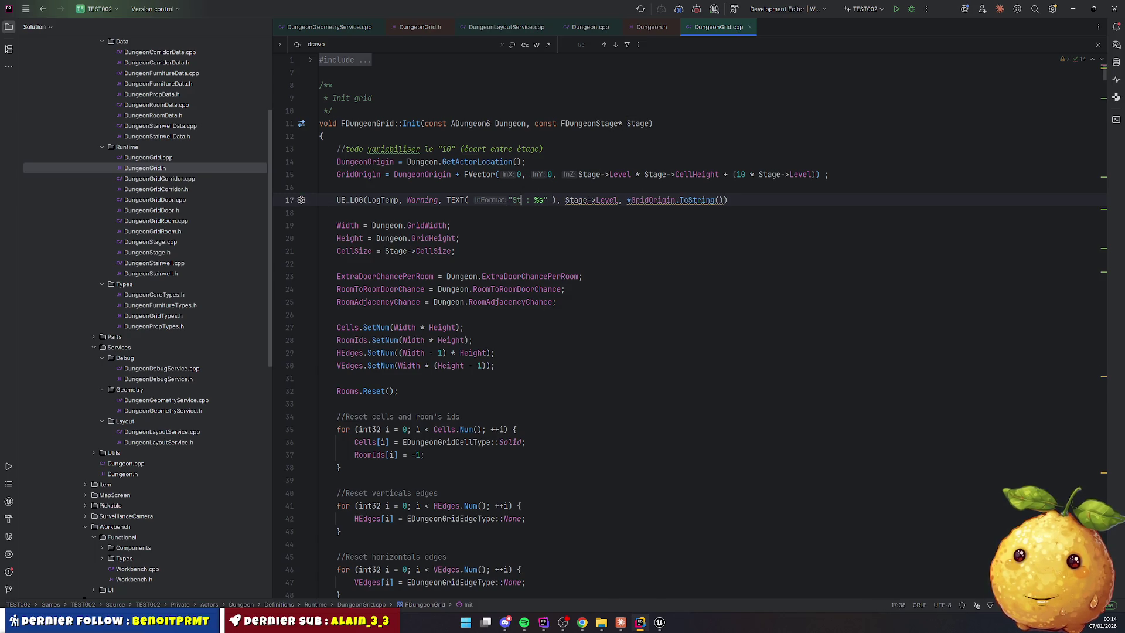
pyautogui.press('BackSpace')
pyautogui.write('ge %d')
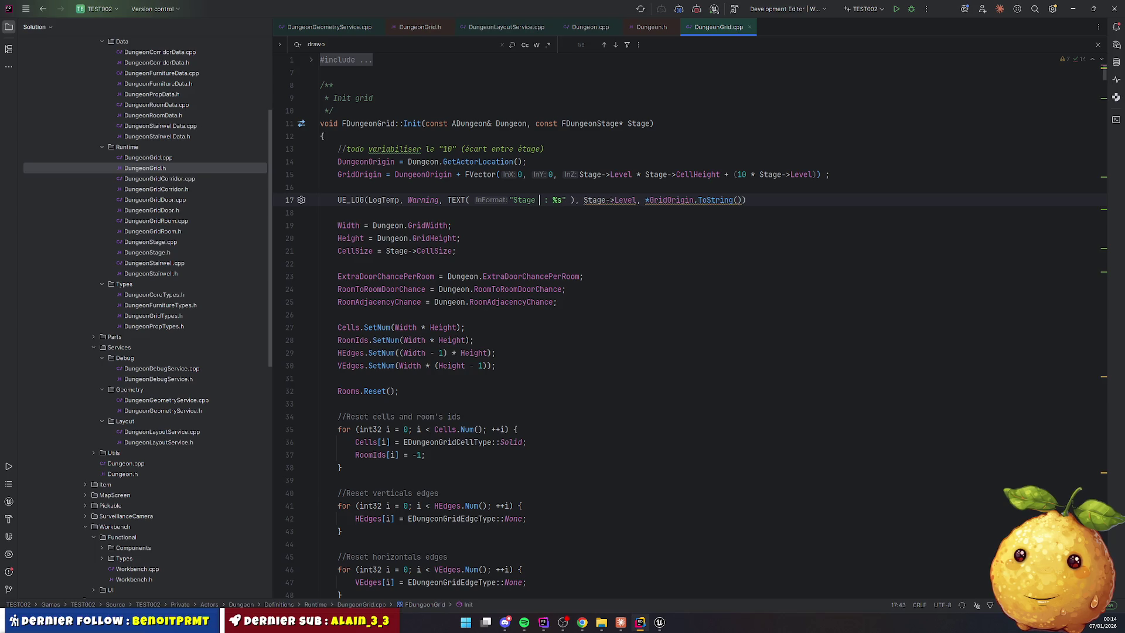
pyautogui.press('Right')
pyautogui.press('Right')
pyautogui.click(564, 200)
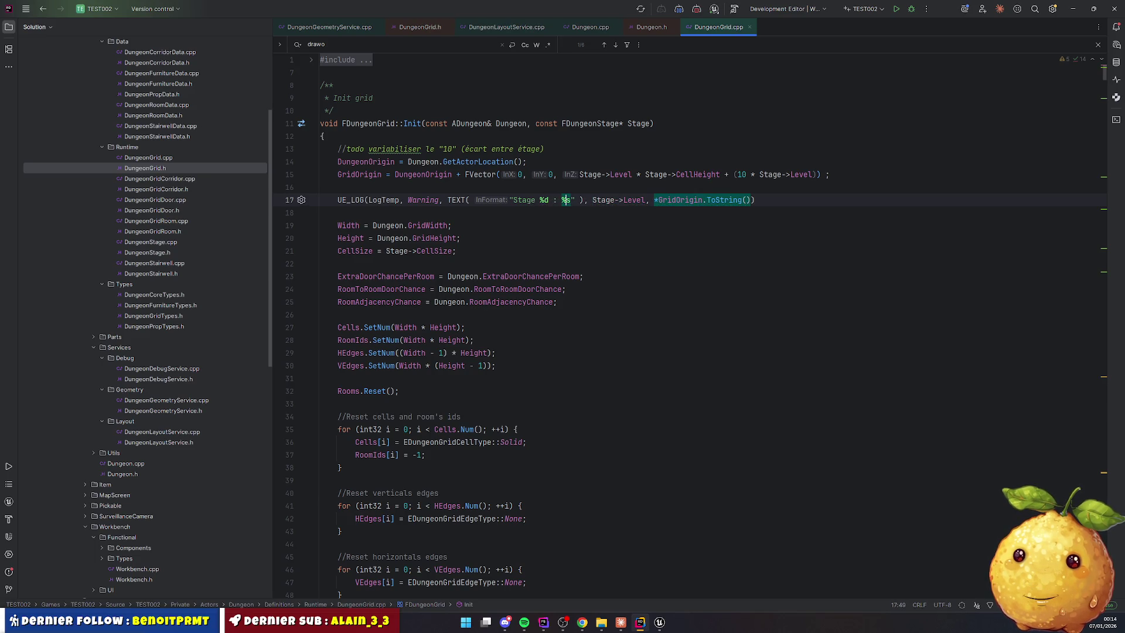
pyautogui.click(775, 270)
pyautogui.hotkey('ctrl', 'alt', 'F11')
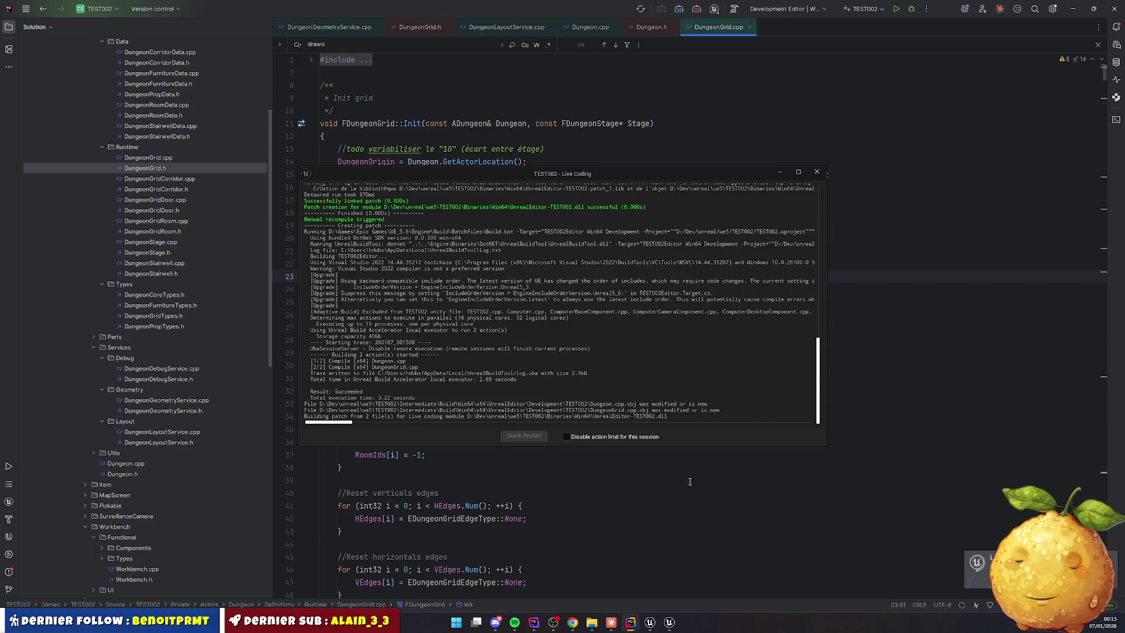
# Replay the level and read the Stage -1, 0, 1 origins at Z 2590, 3000, 3410 in the log
pyautogui.moveTo(650, 622)
pyautogui.click(659, 579)
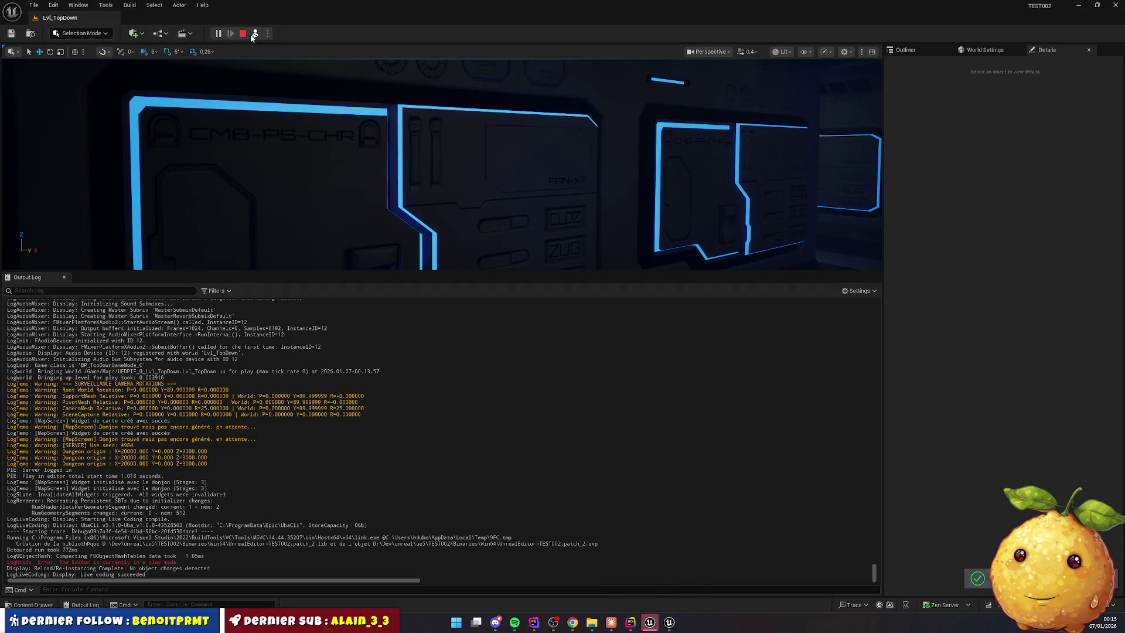
pyautogui.press('Escape')
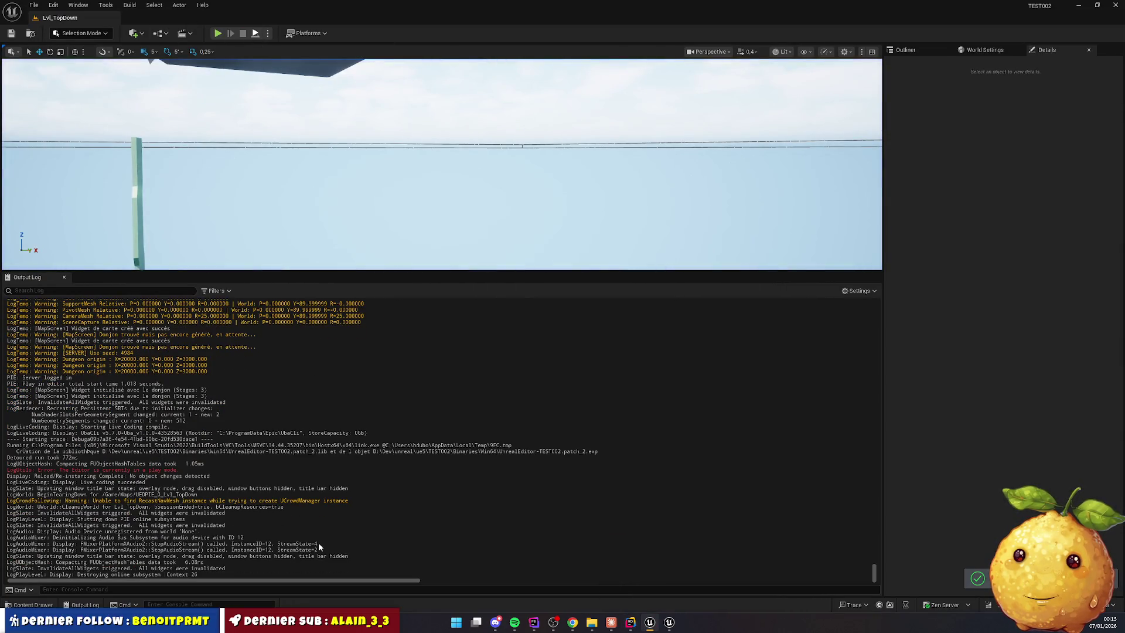
pyautogui.hotkey('alt', 'p')
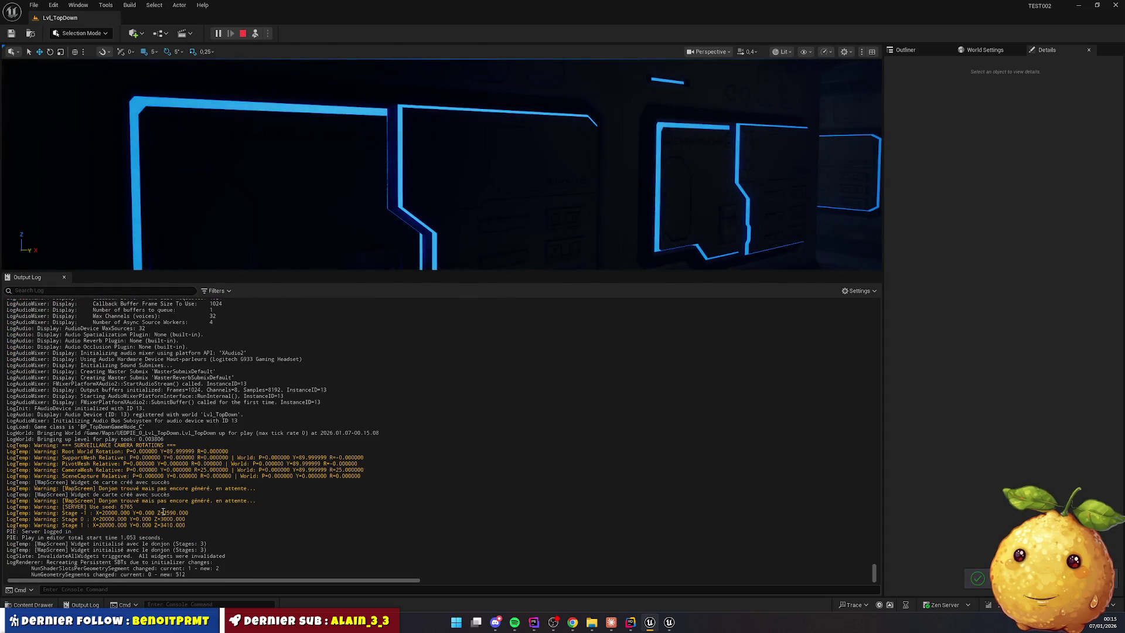
pyautogui.moveTo(164, 512)
pyautogui.mouseDown()
pyautogui.moveTo(184, 513)
pyautogui.moveTo(164, 519)
pyautogui.moveTo(176, 525)
pyautogui.mouseUp()
pyautogui.click(186, 519)
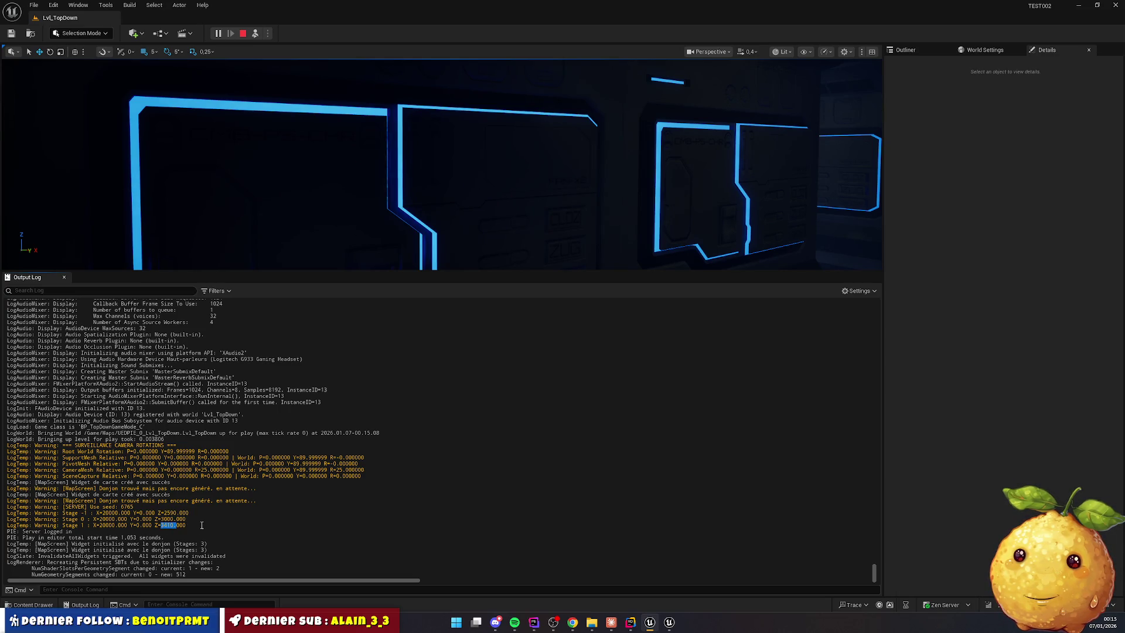
pyautogui.click(202, 522)
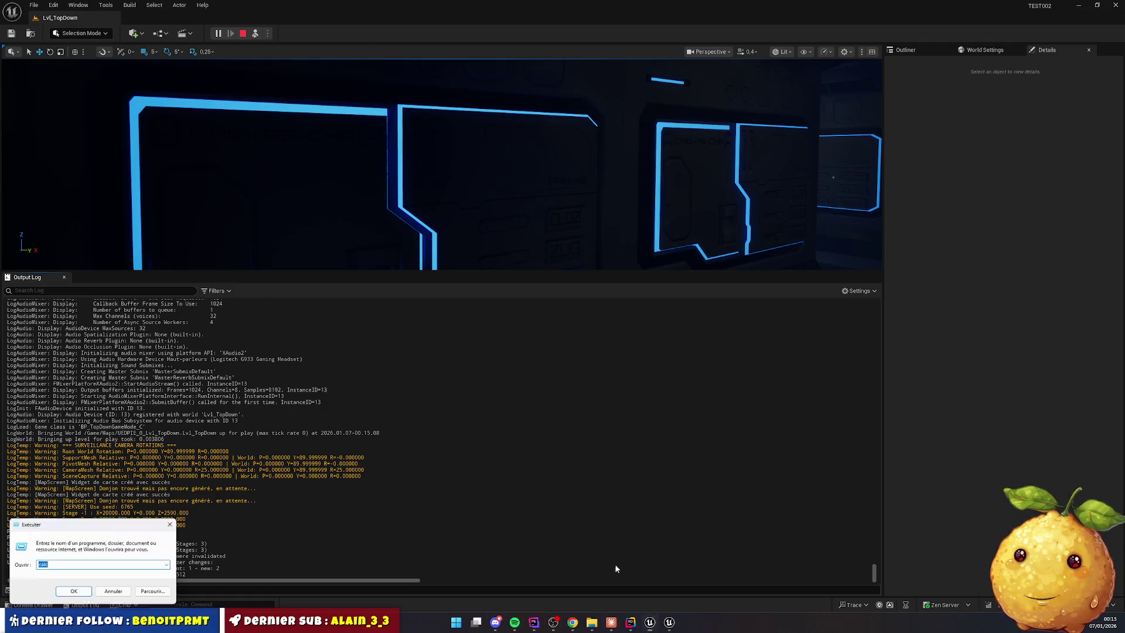
# Compute 2591 + 195 in Calculator, then select the BP_Dungeon_Room_Floor_Main_Raw_A5 floor
pyautogui.write('2591 + ')
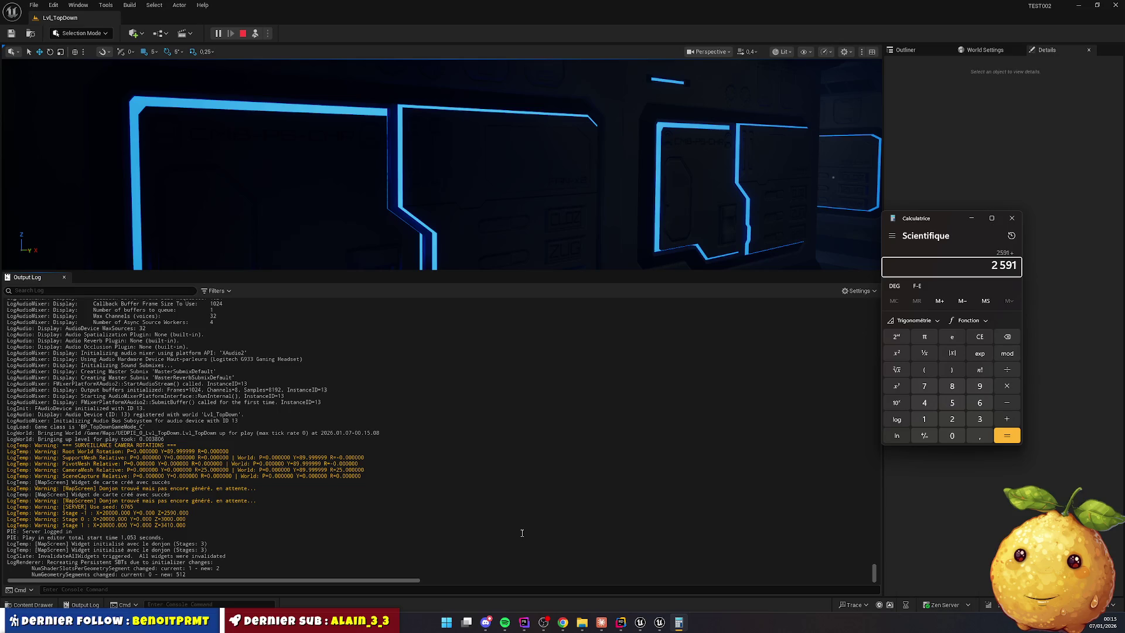
pyautogui.write('195')
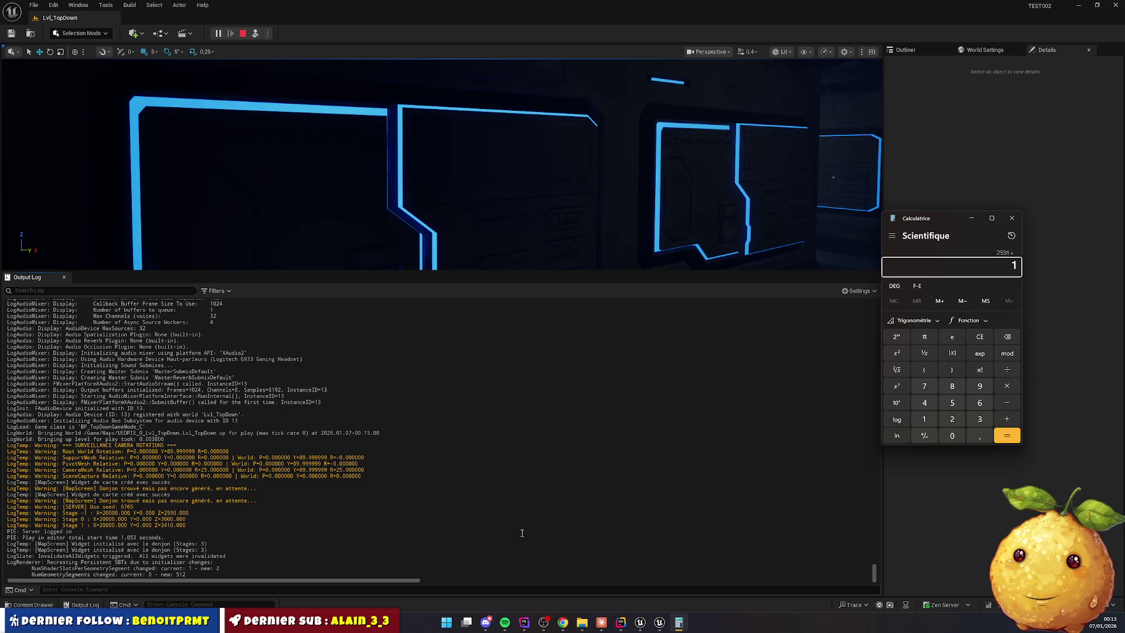
pyautogui.press('Return')
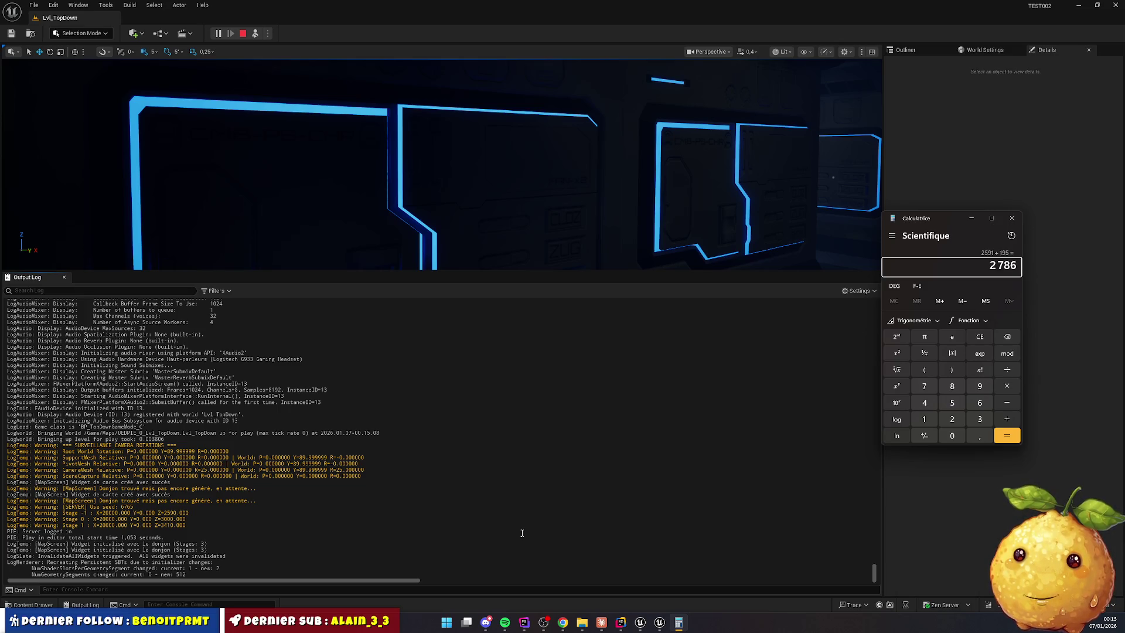
pyautogui.click(555, 322)
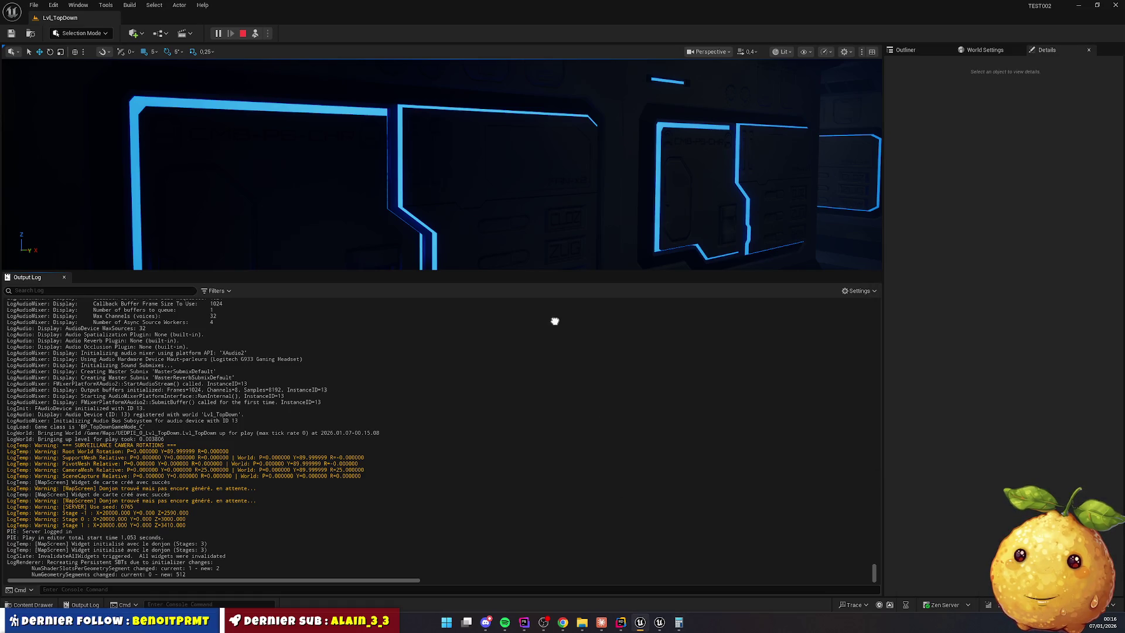
pyautogui.scroll(1, 710, 313)
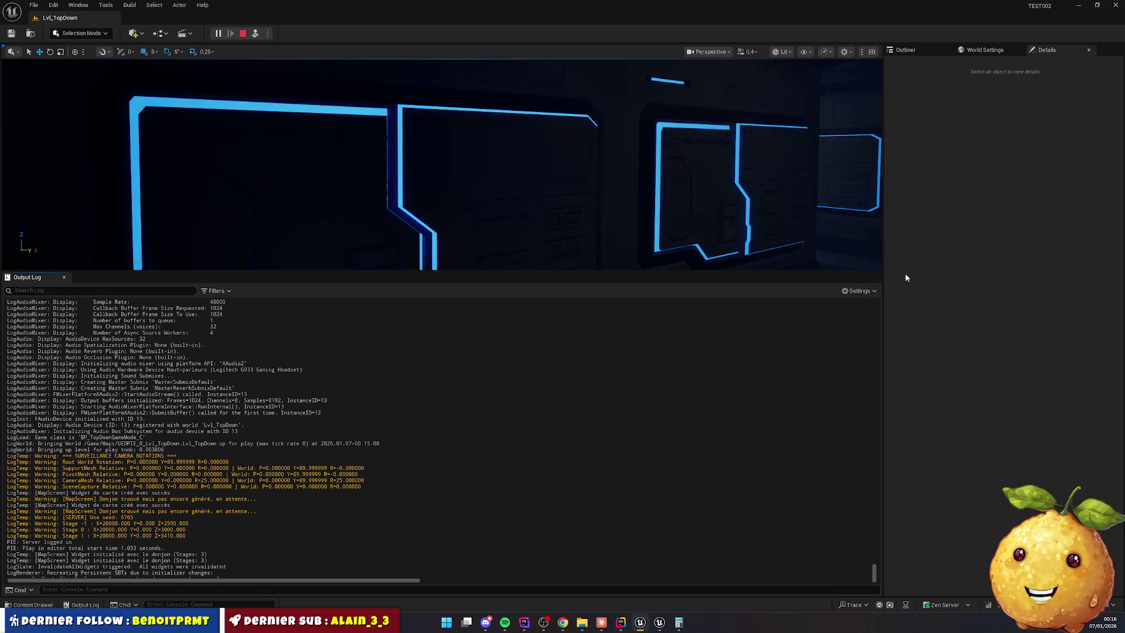
pyautogui.click(761, 175)
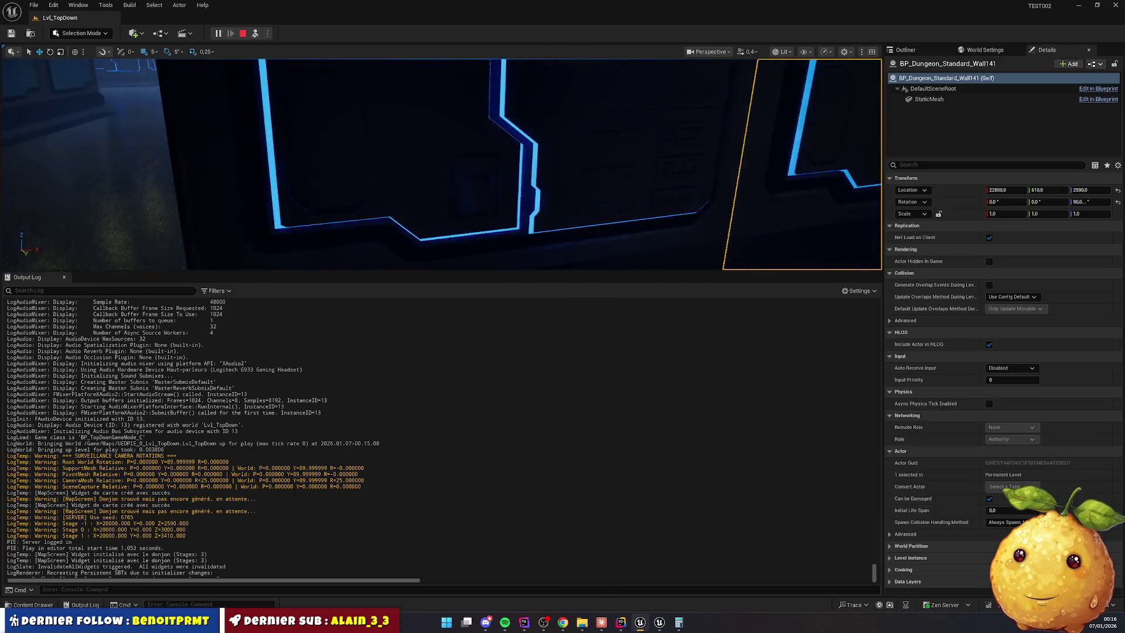
pyautogui.moveTo(598, 287); pyautogui.dragTo(573, 439)
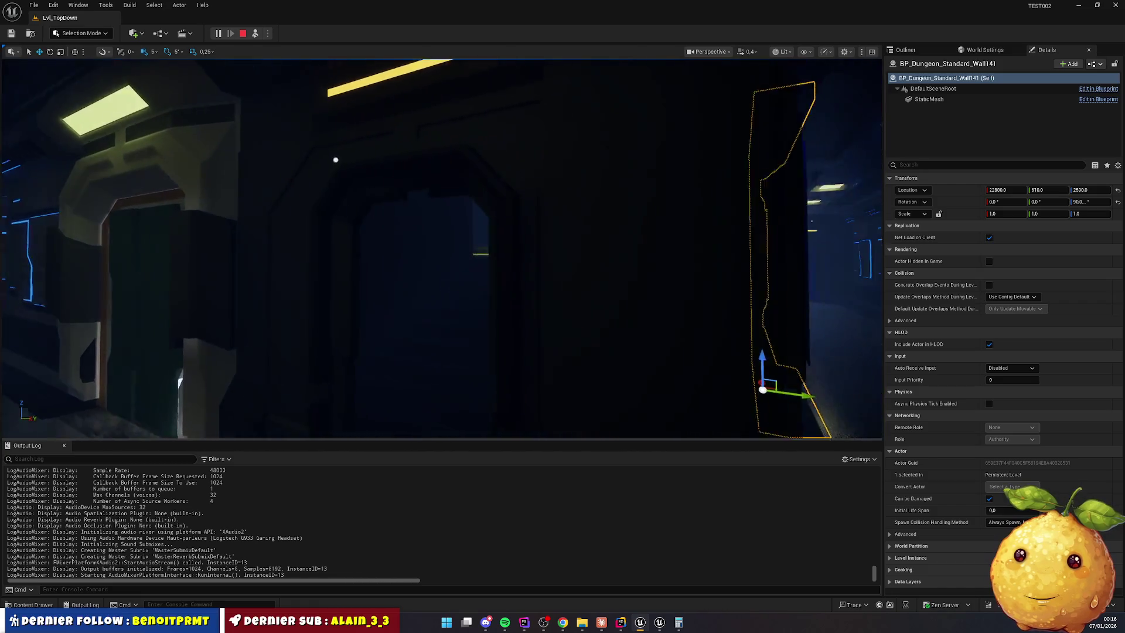
pyautogui.click(477, 304)
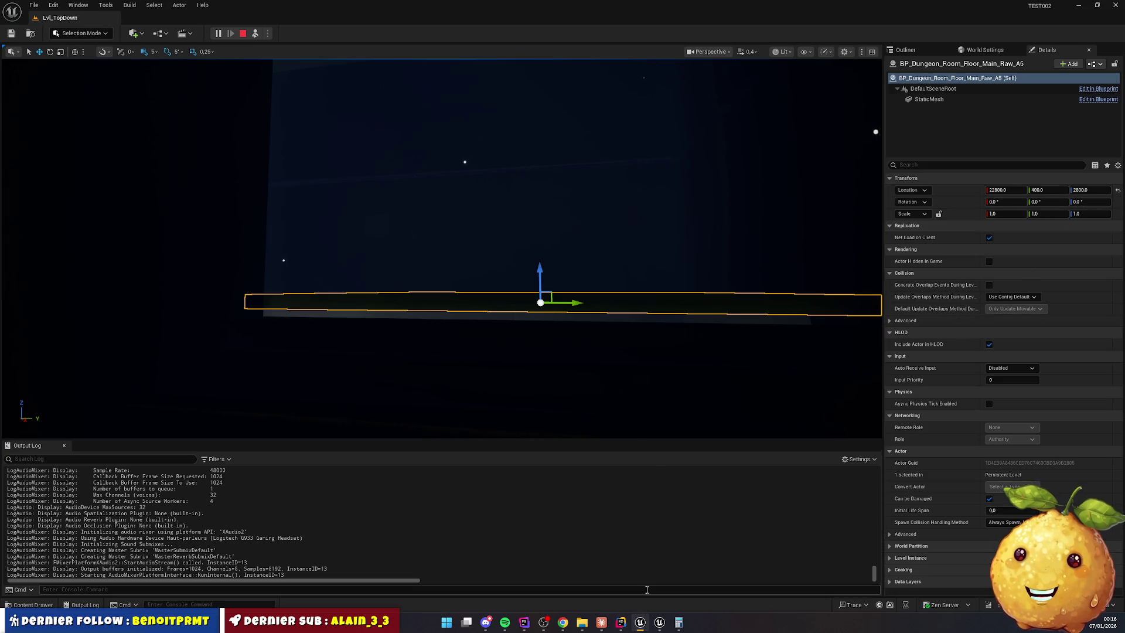
# Compute 2590 - 195, then set the floor's Location Z to 2785
pyautogui.click(678, 623)
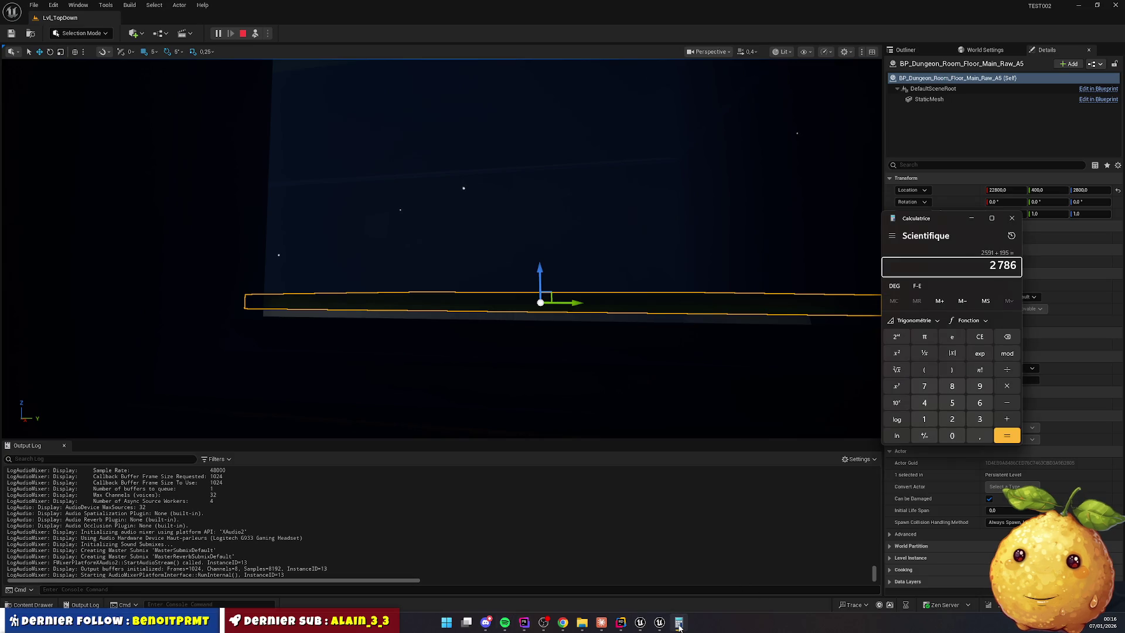
pyautogui.click(679, 625)
pyautogui.click(679, 624)
pyautogui.press('Escape')
pyautogui.write('2590 - 2 590')
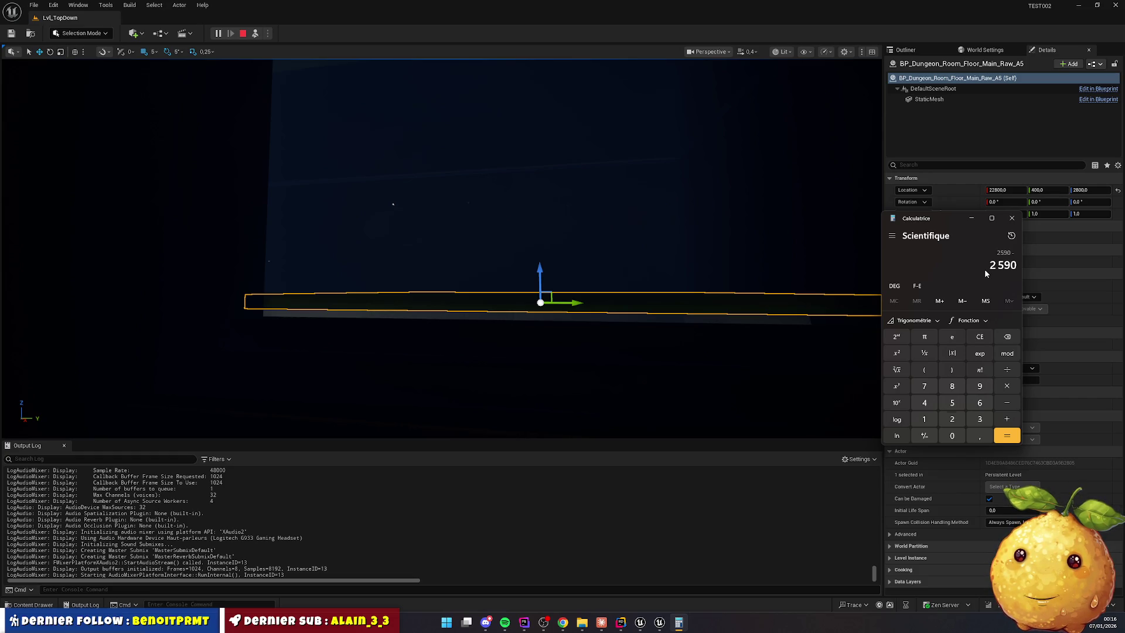
pyautogui.press('BackSpace')
pyautogui.press('BackSpace')
pyautogui.press('BackSpace')
pyautogui.press('BackSpace')
pyautogui.press('BackSpace')
pyautogui.write('195')
pyautogui.press('Return')
pyautogui.click(1087, 191)
pyautogui.click(1086, 190)
pyautogui.write('2785')
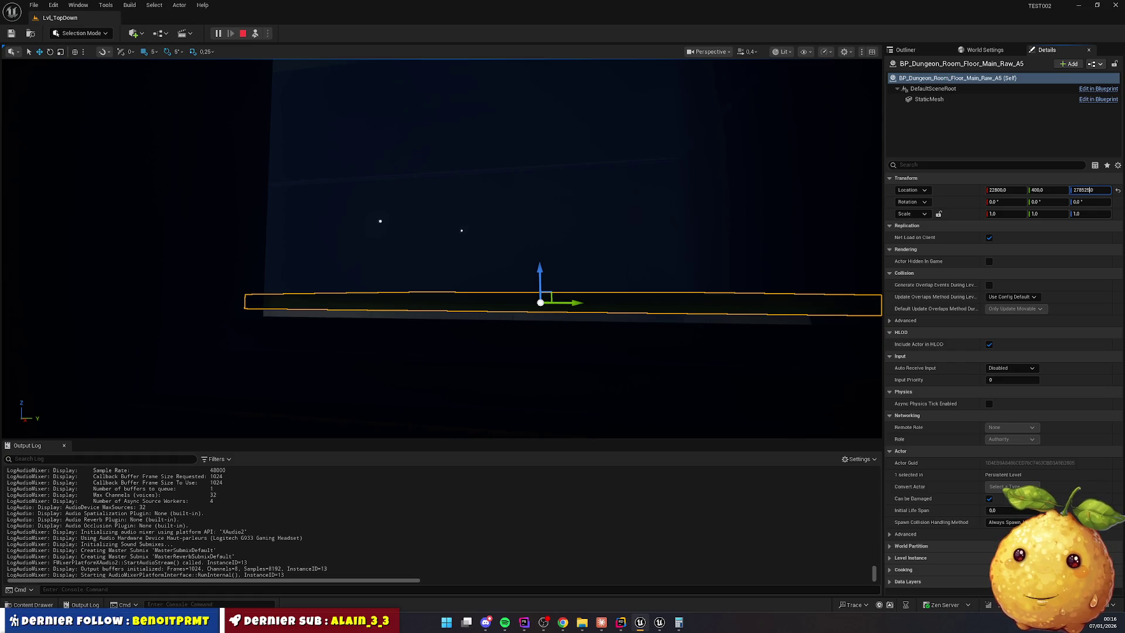
pyautogui.press('Return')
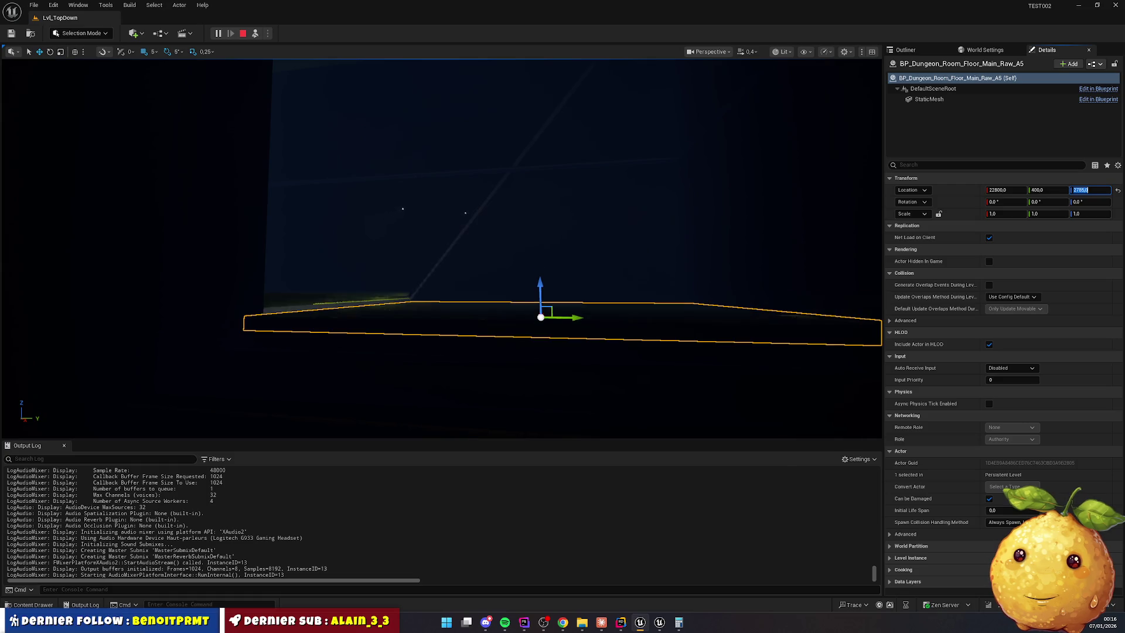
pyautogui.moveTo(761, 234)
pyautogui.mouseDown()
pyautogui.moveTo(586, 235)
pyautogui.moveTo(574, 222)
pyautogui.moveTo(562, 246)
pyautogui.moveTo(574, 234)
pyautogui.moveTo(709, 273)
pyautogui.mouseUp()
pyautogui.click(487, 310)
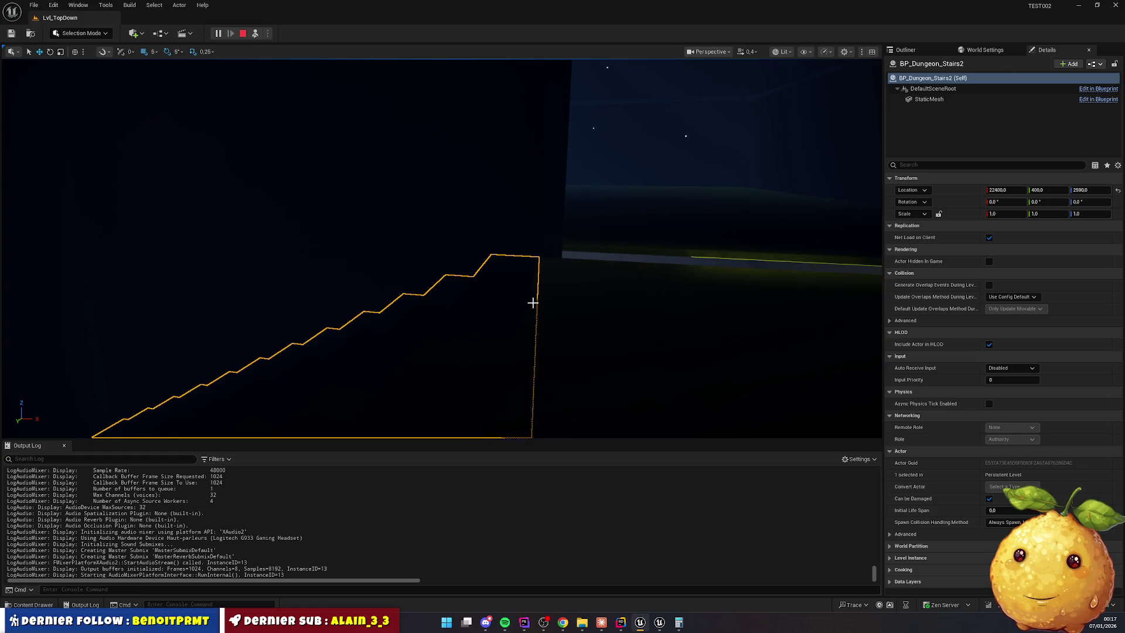
pyautogui.keyDown('ctrl'); pyautogui.click(595, 291); pyautogui.keyUp('ctrl')
pyautogui.moveTo(589, 284); pyautogui.dragTo(507, 293)
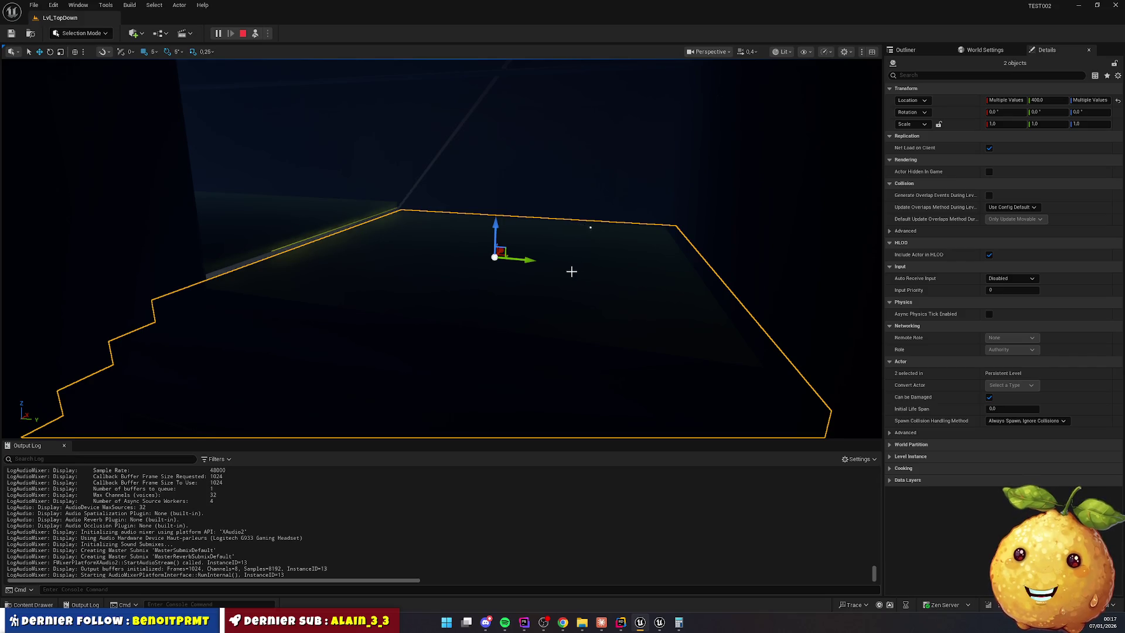
pyautogui.click(539, 263)
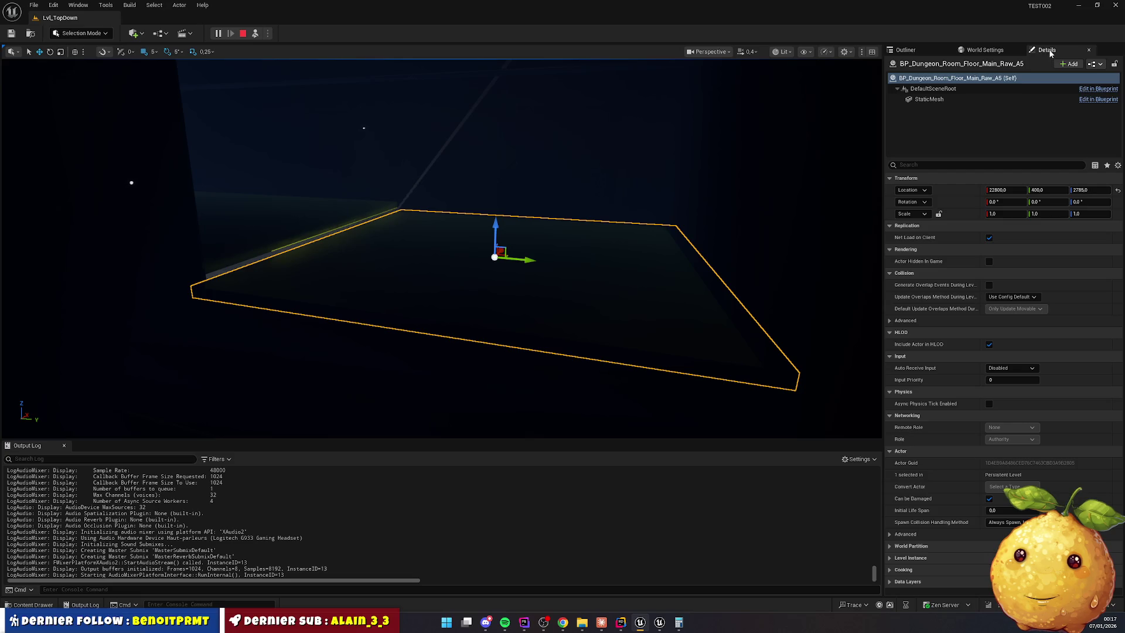
pyautogui.click(905, 50)
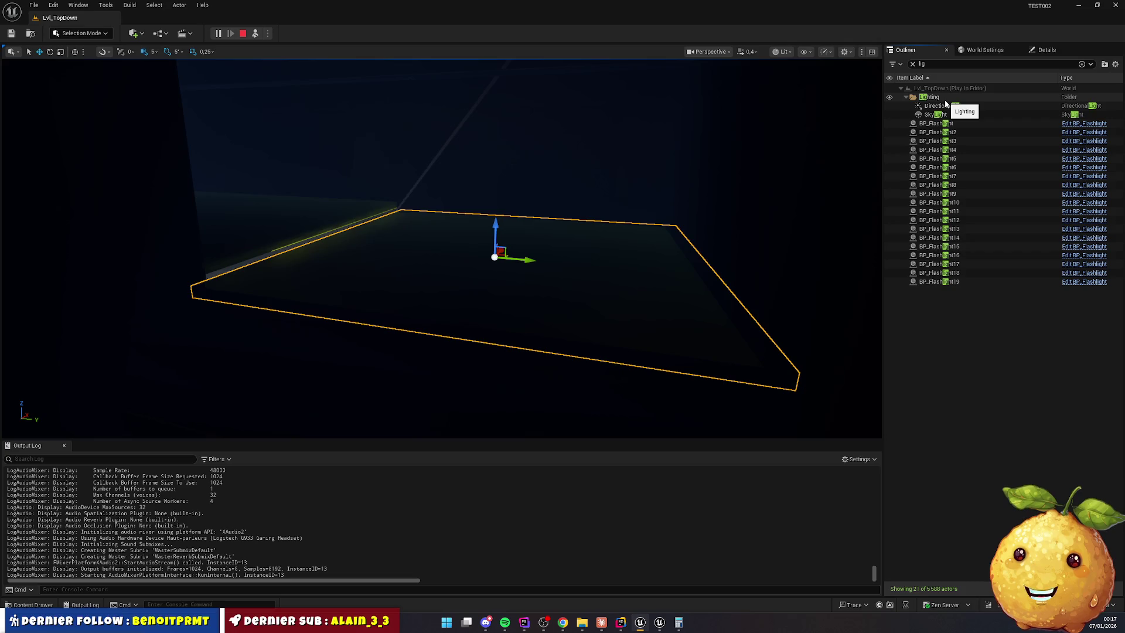
# Try the directional light's occlusion settings, then reset depth range and mask darkness to defaults
pyautogui.click(942, 105)
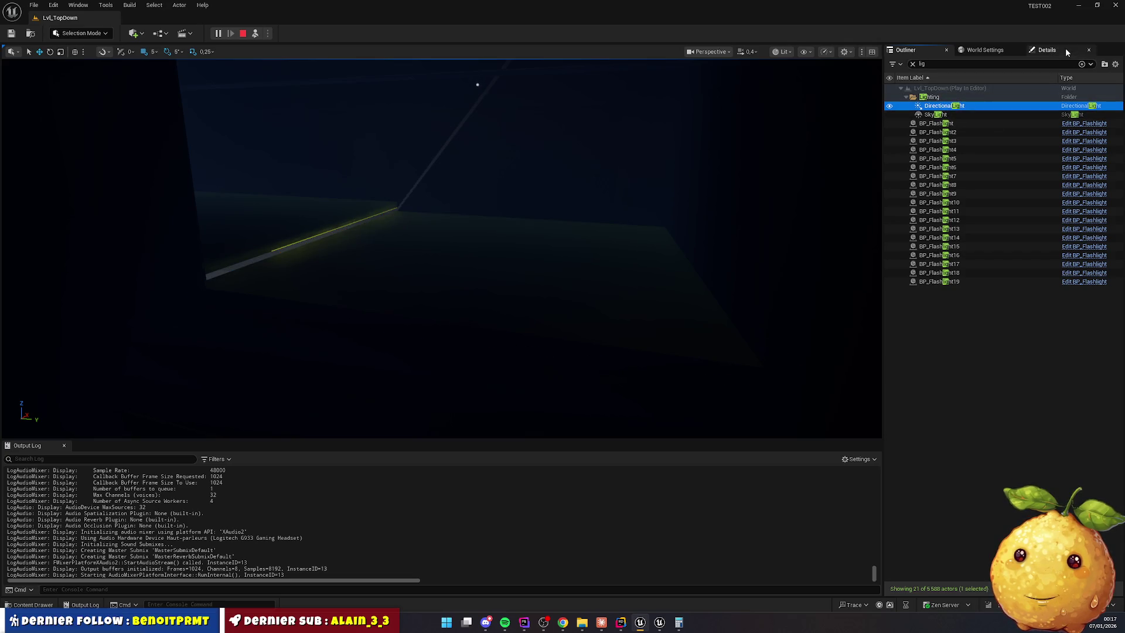
pyautogui.click(1064, 50)
pyautogui.click(948, 166)
pyautogui.write('occl')
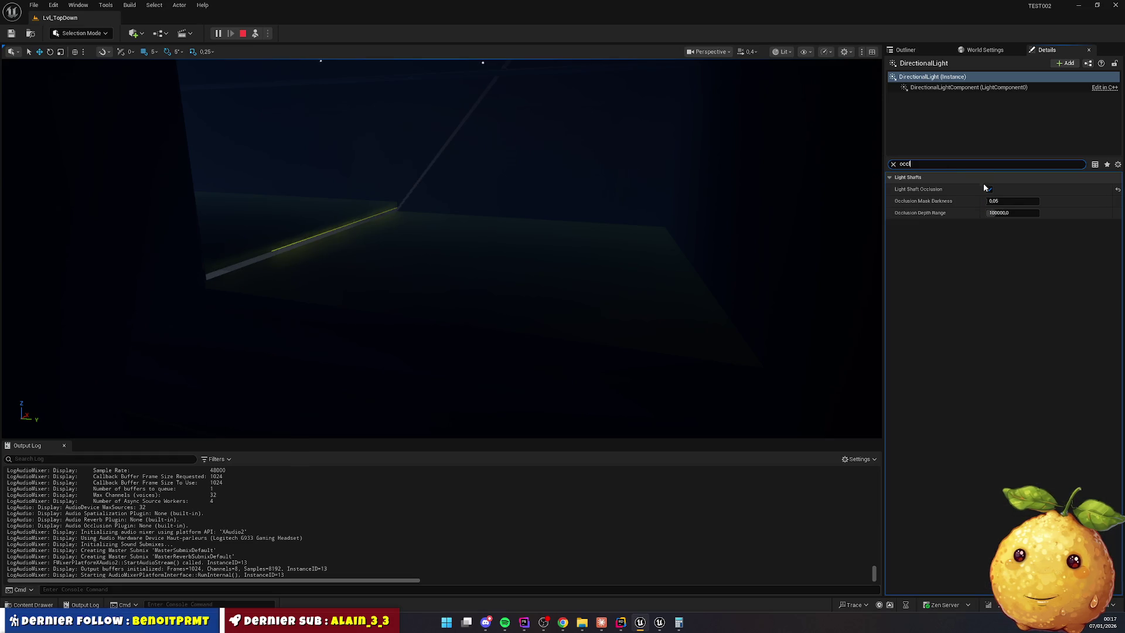
pyautogui.click(988, 189)
pyautogui.click(989, 190)
pyautogui.click(996, 201)
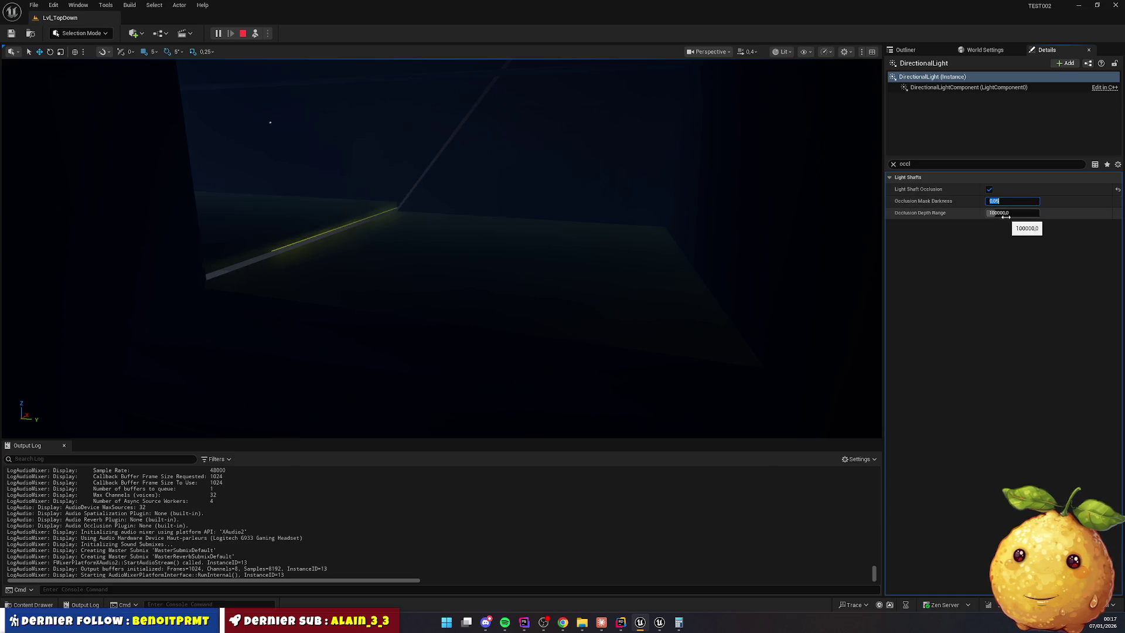
pyautogui.moveTo(1005, 217)
pyautogui.mouseDown()
pyautogui.moveTo(1031, 217)
pyautogui.moveTo(1003, 217)
pyautogui.mouseUp()
pyautogui.click(1117, 213)
pyautogui.moveTo(1005, 200); pyautogui.dragTo(1034, 201)
pyautogui.click(1117, 201)
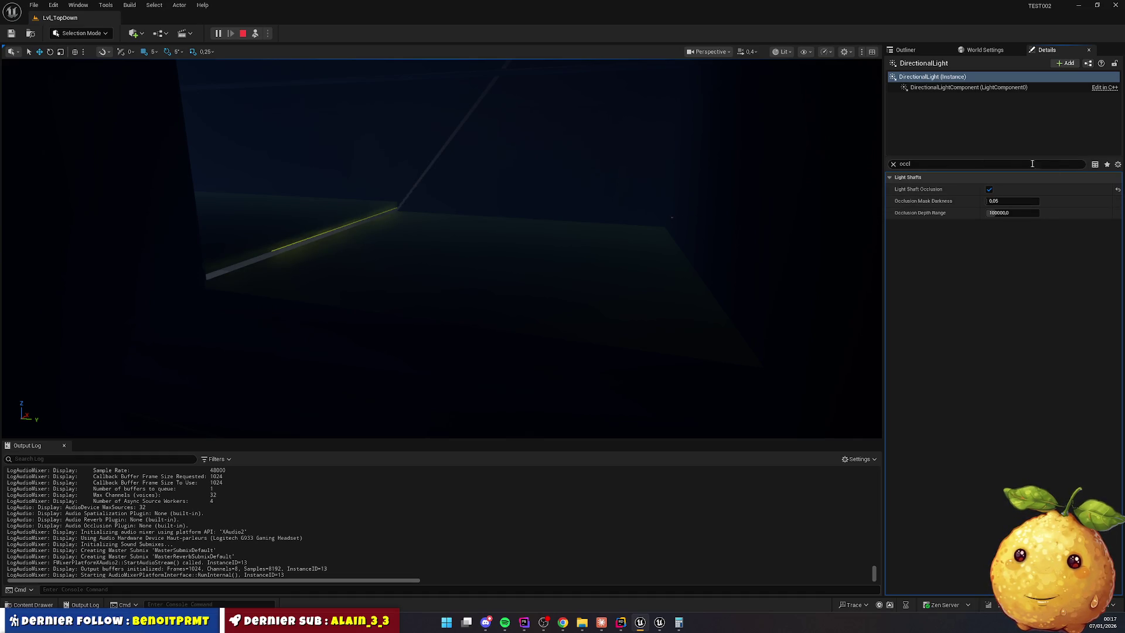
pyautogui.click(892, 165)
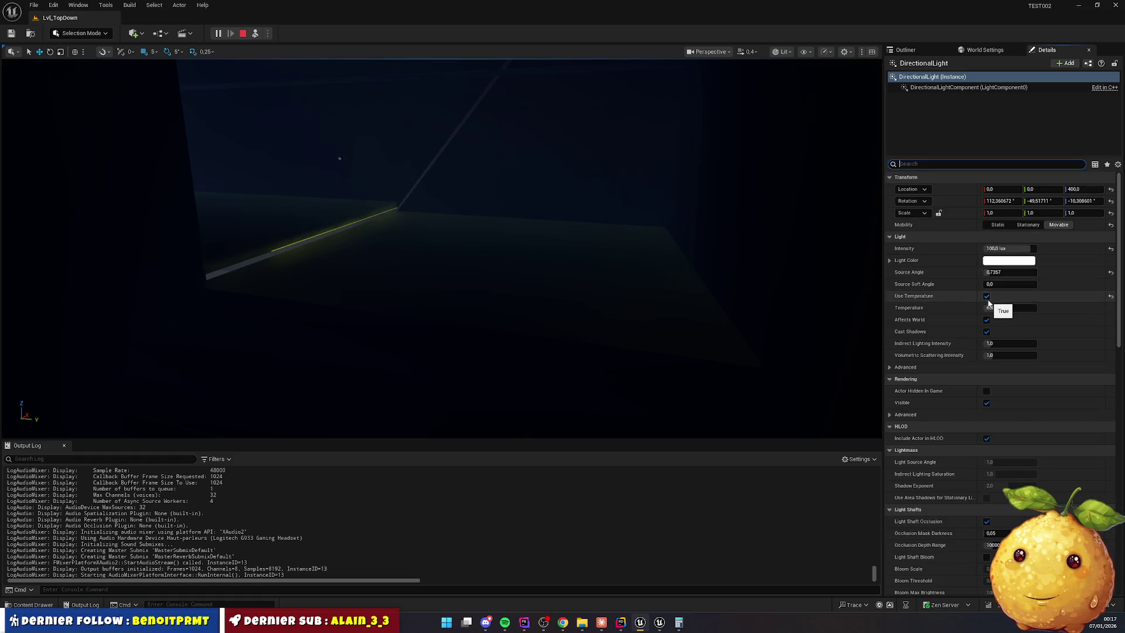
# Keep Affects World enabled and turn off Cast Shadows on the directional light
pyautogui.click(986, 321)
pyautogui.click(986, 321)
pyautogui.click(987, 333)
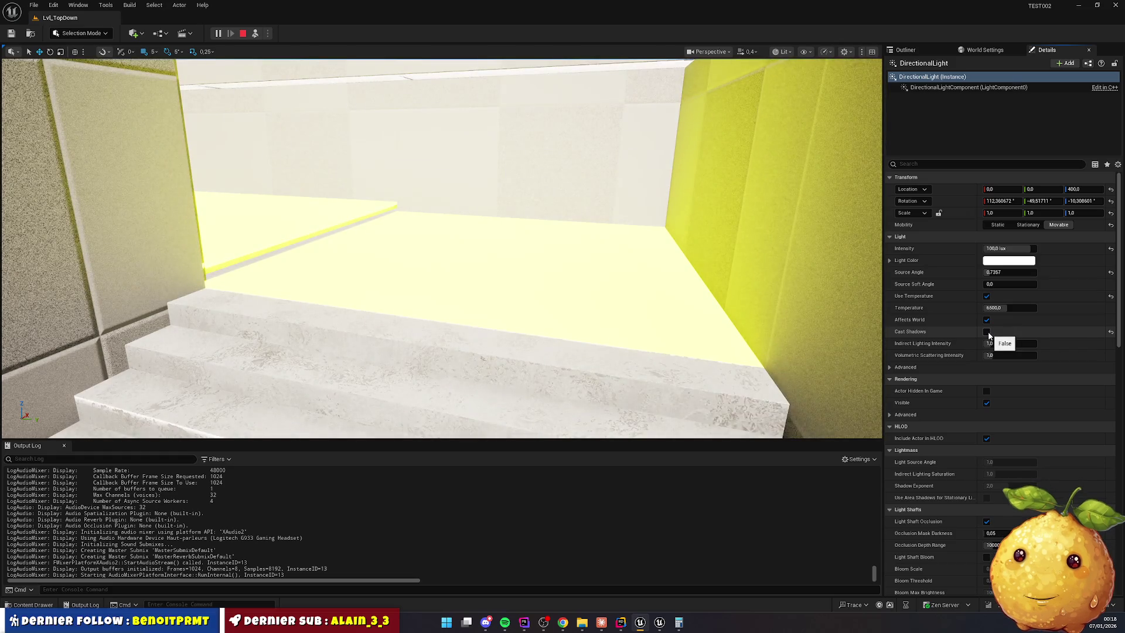
pyautogui.click(987, 332)
pyautogui.click(987, 332)
# Walk the play camera through the corridor up the stairwell and select the landing floor
pyautogui.moveTo(731, 273)
pyautogui.mouseDown()
pyautogui.moveTo(730, 223)
pyautogui.moveTo(692, 316)
pyautogui.moveTo(686, 205)
pyautogui.moveTo(674, 316)
pyautogui.mouseUp()
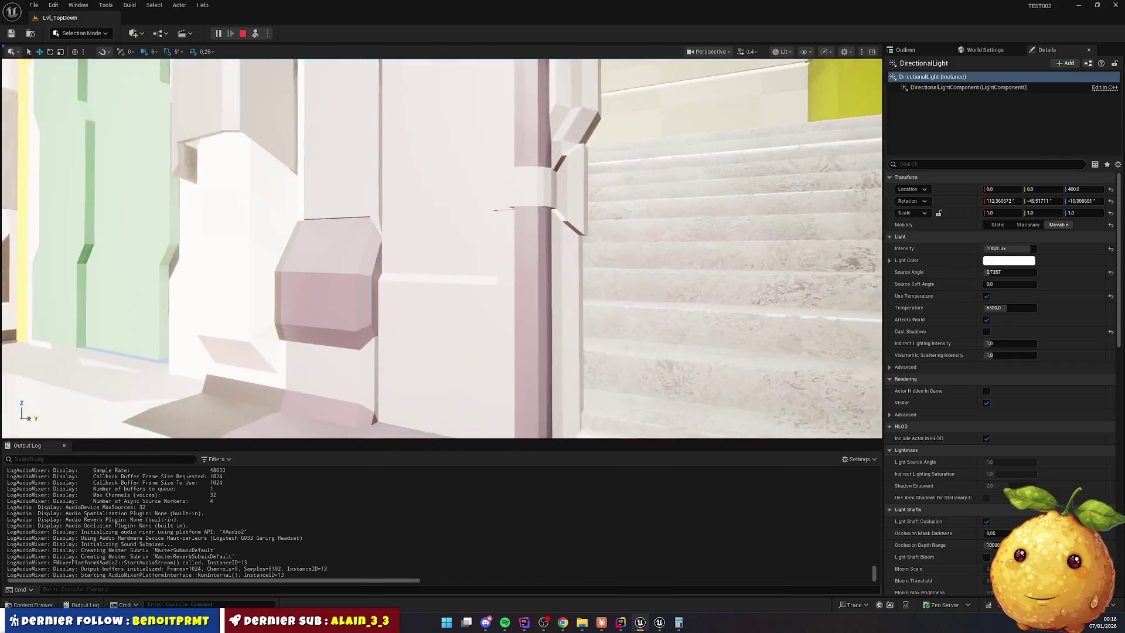
pyautogui.press('w')
pyautogui.press('w')
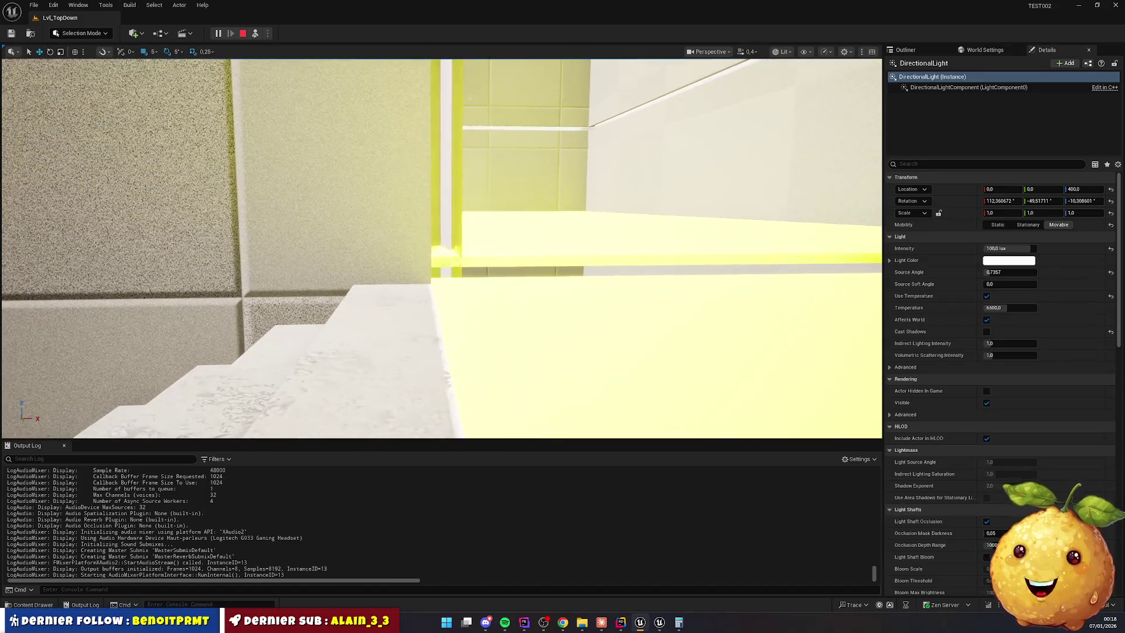
pyautogui.press('w')
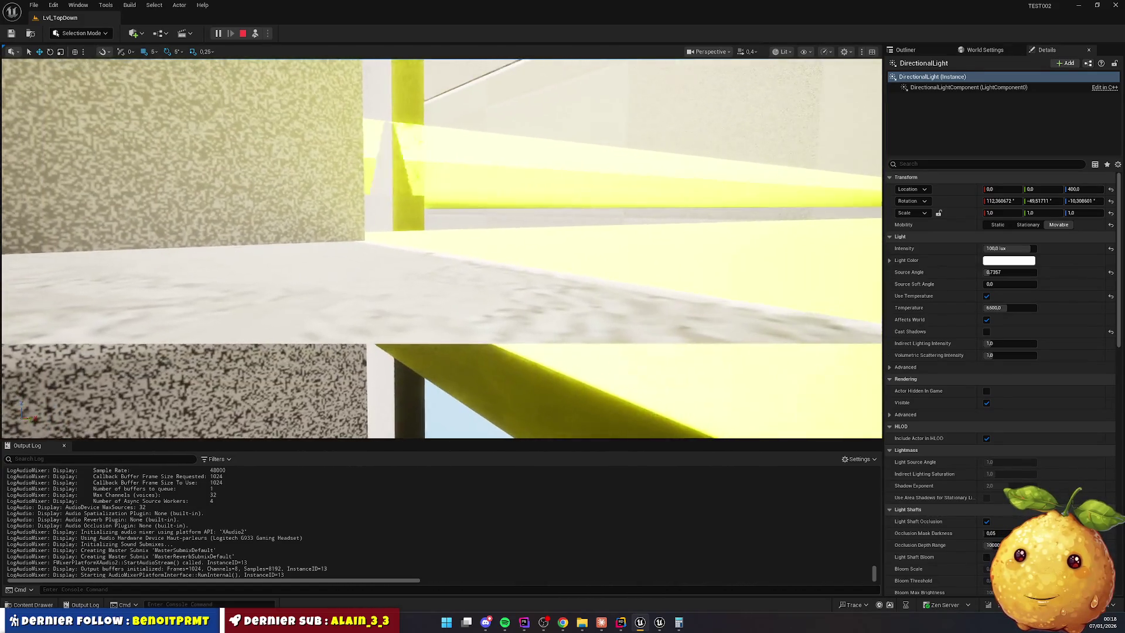
pyautogui.press('w')
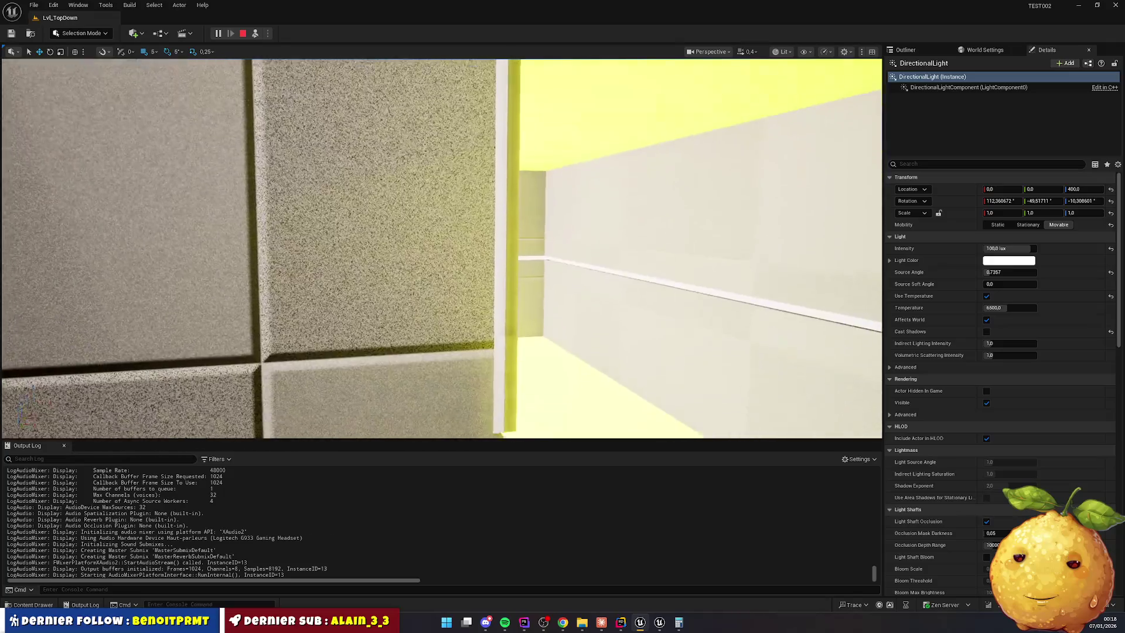
pyautogui.press('w')
pyautogui.press('w')
pyautogui.click(648, 203)
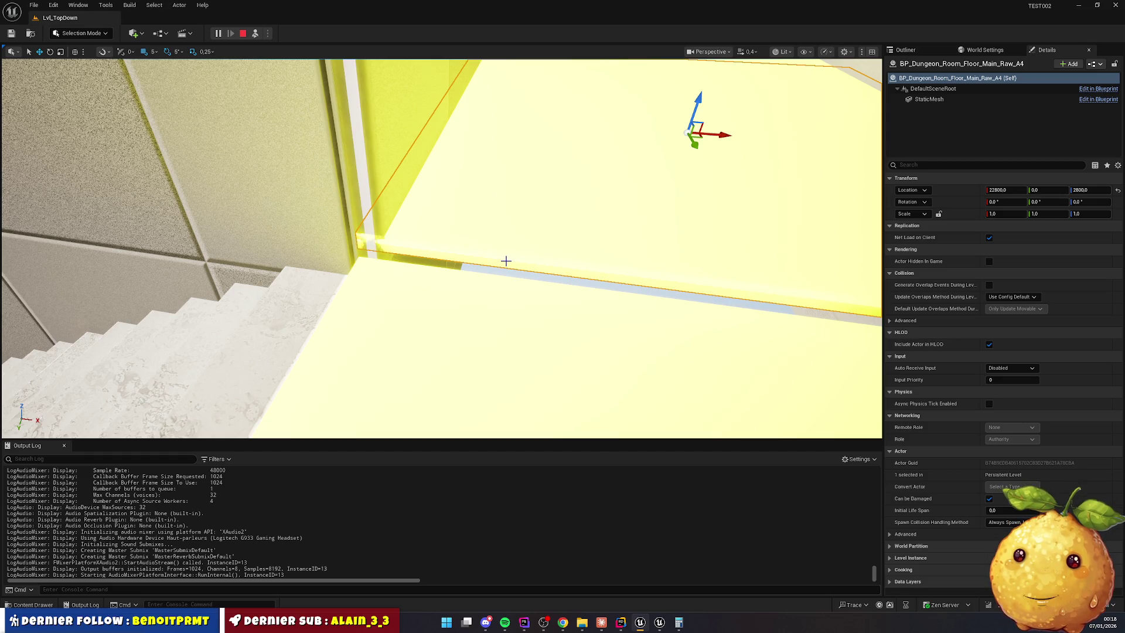
# Compare the stairs' height with the landing floor, computing 590 + 195 in Calculator
pyautogui.moveTo(619, 625)
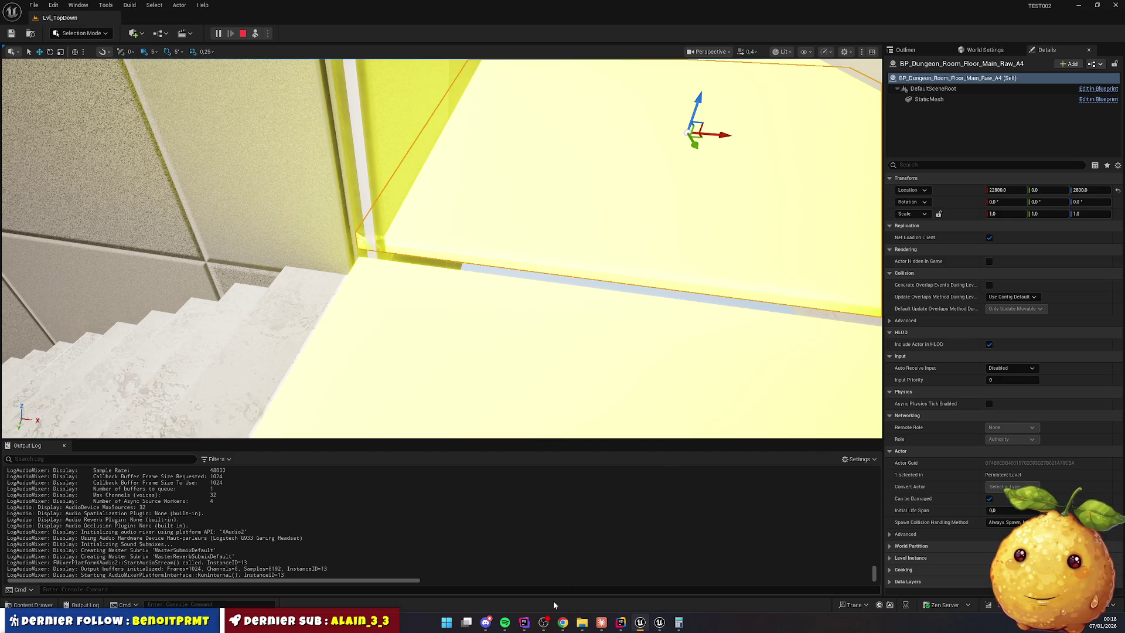
pyautogui.click(282, 577)
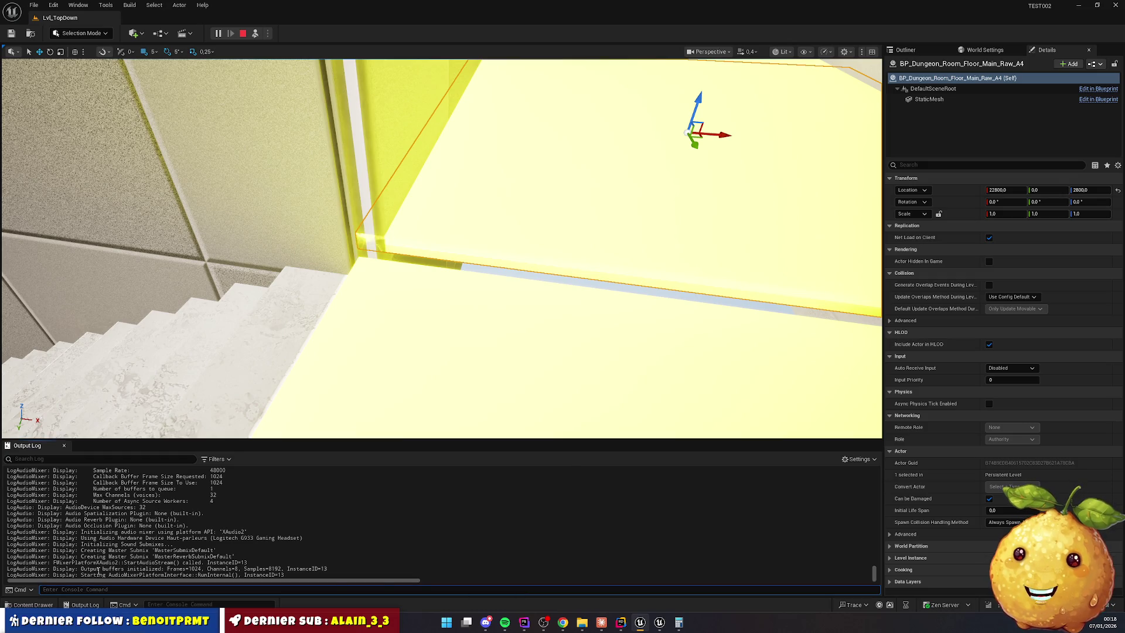
pyautogui.click(33, 604)
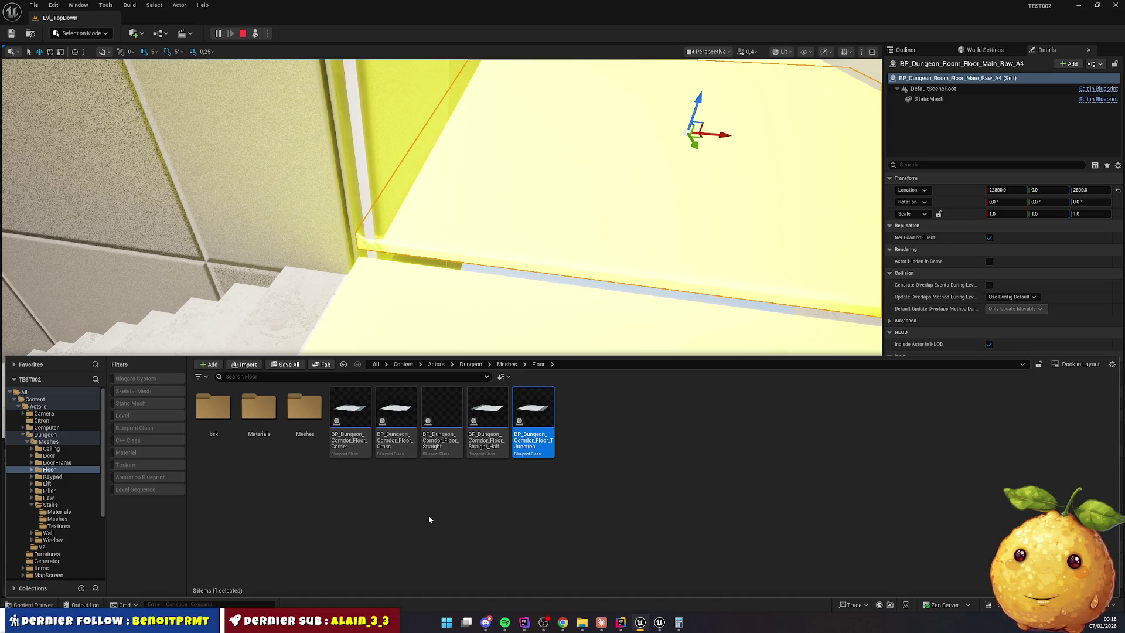
pyautogui.click(310, 291)
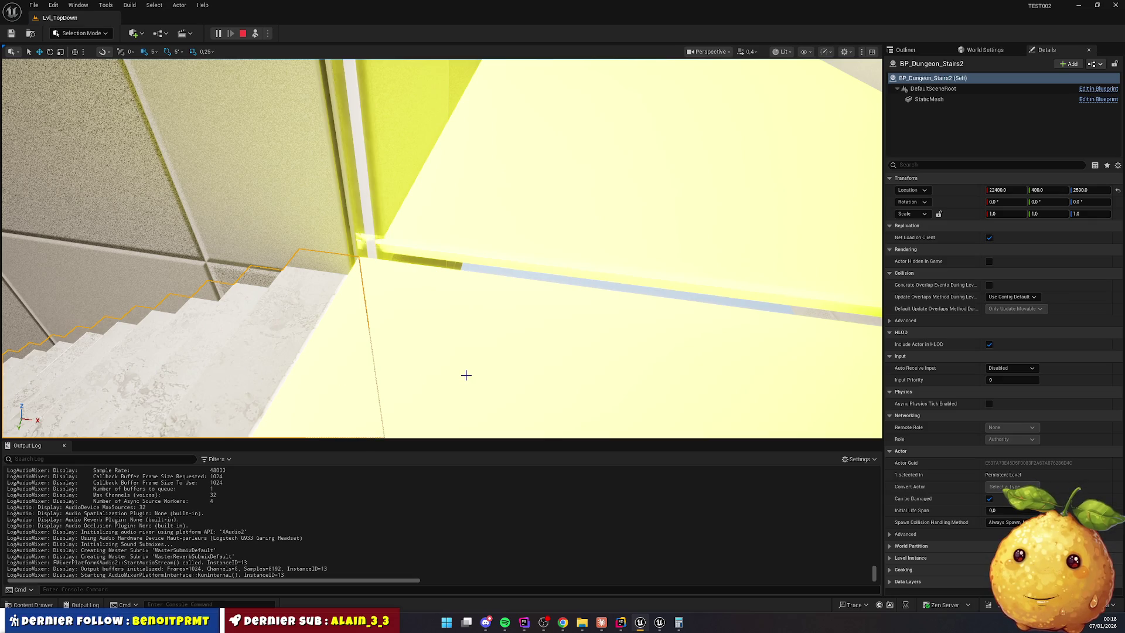
pyautogui.hotkey('alt', 'Tab')
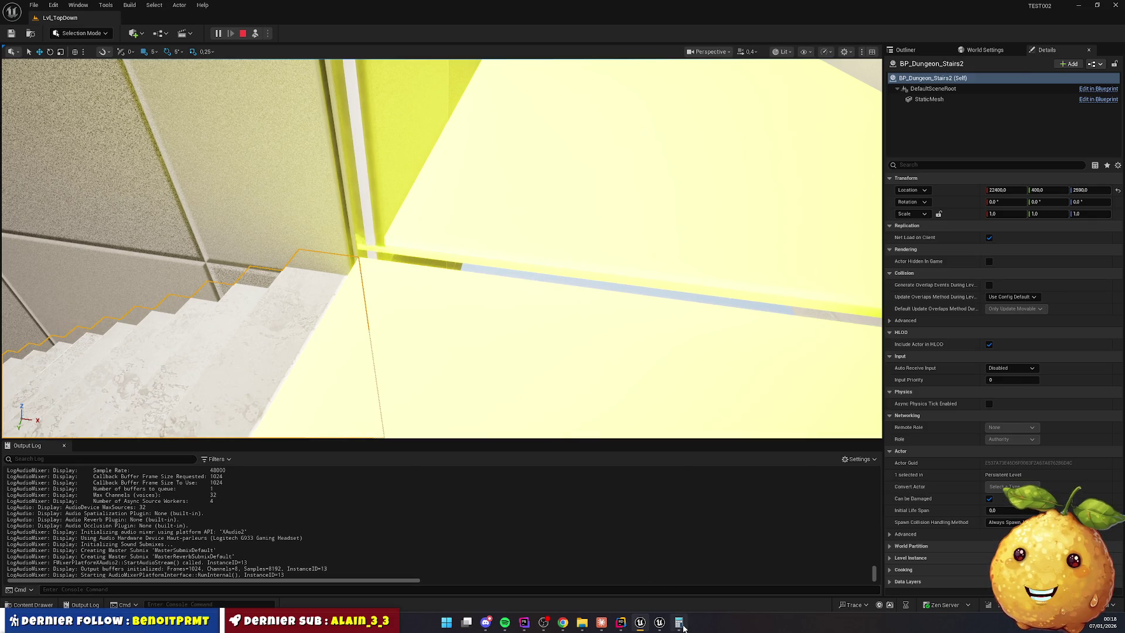
pyautogui.press('Escape')
pyautogui.write('2590 + ')
pyautogui.write('195')
pyautogui.press('Return')
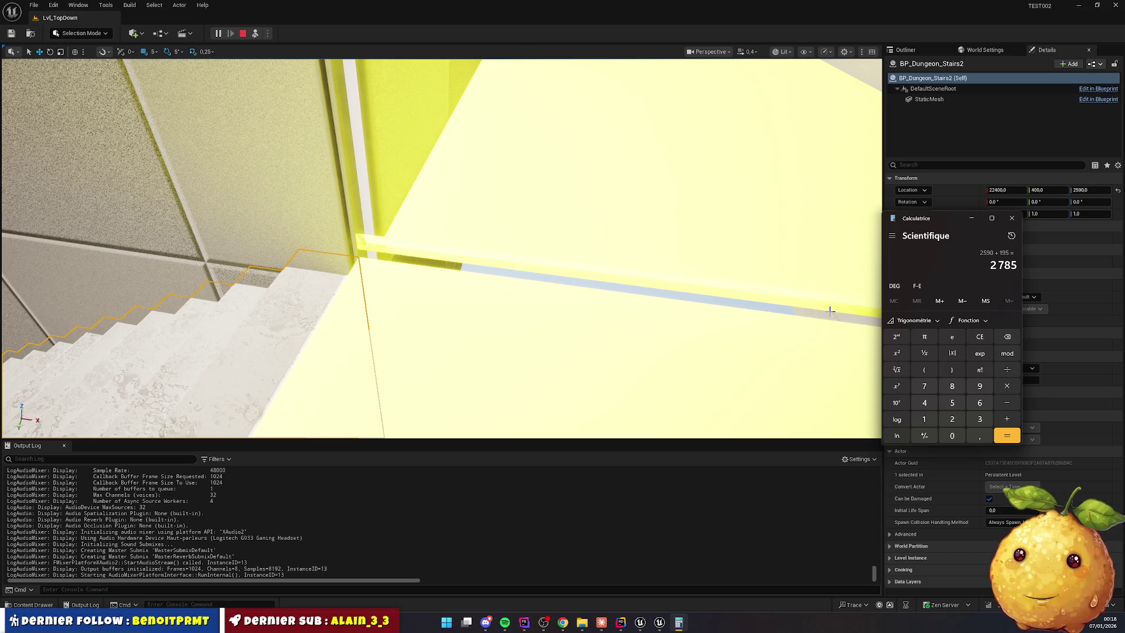
pyautogui.click(351, 319)
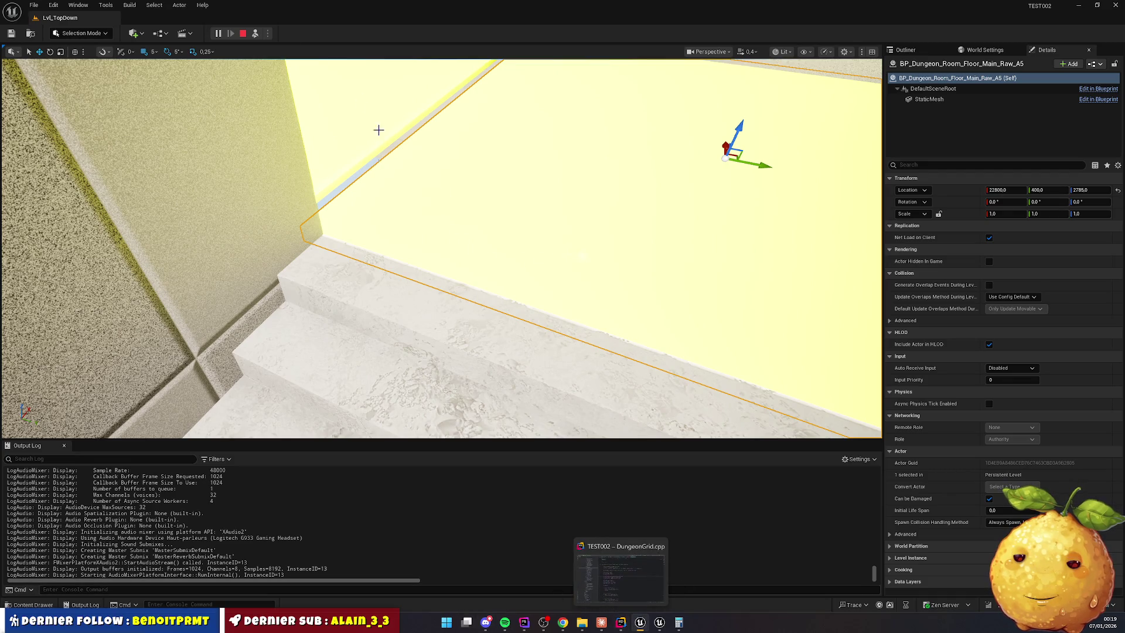
# Stop play and open the DT_Stairwells_V2 data table from Dungeon > V2
pyautogui.click(242, 34)
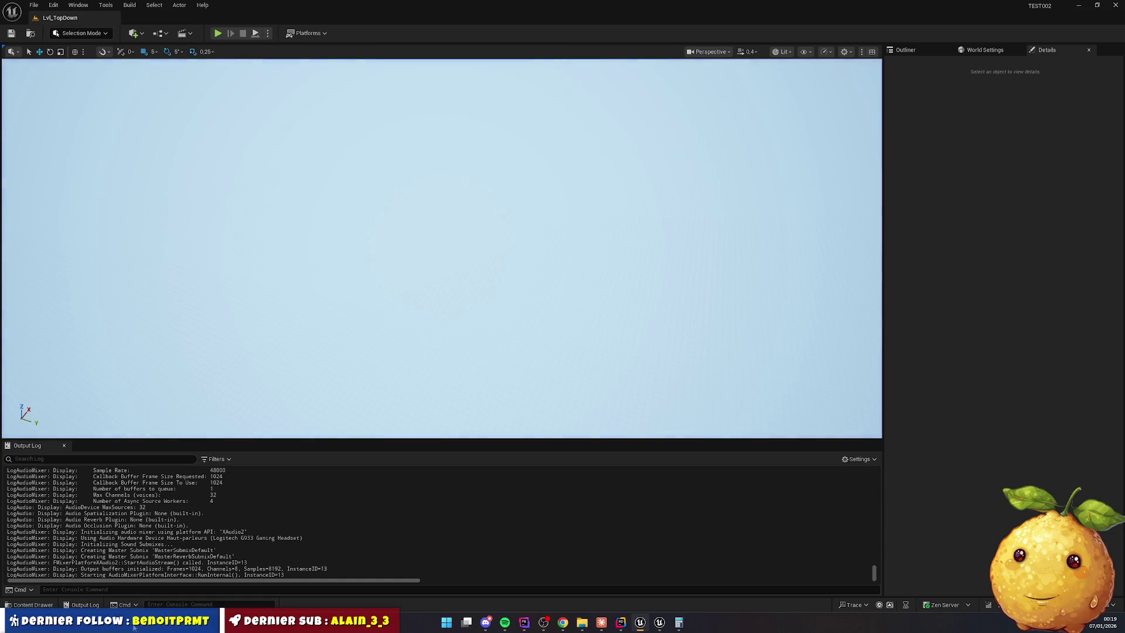
pyautogui.click(13, 608)
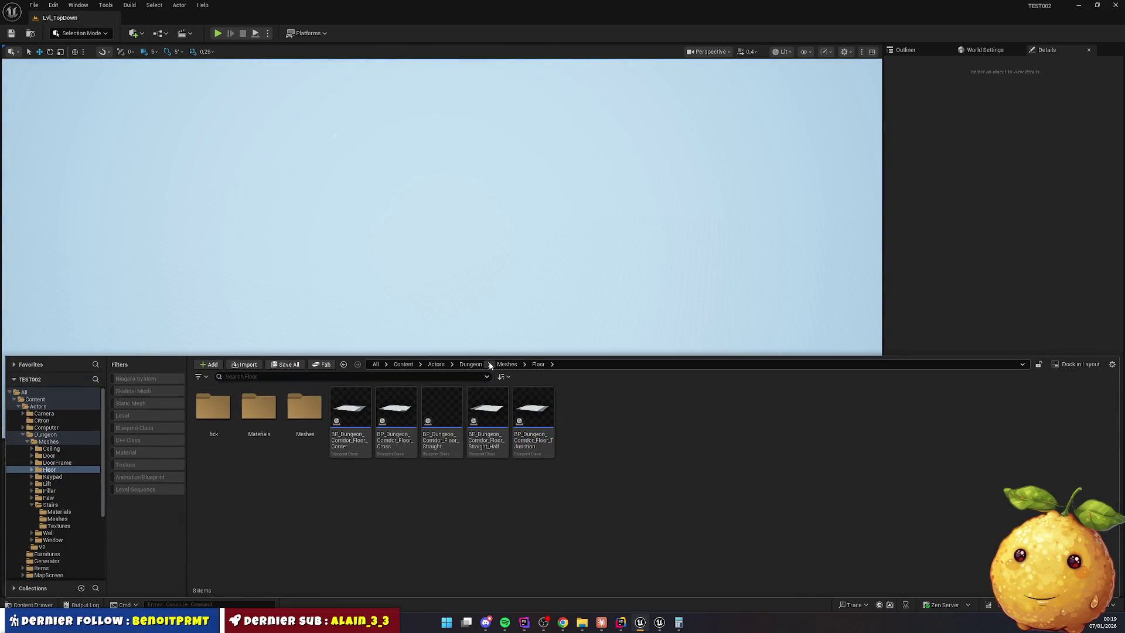
pyautogui.click(471, 364)
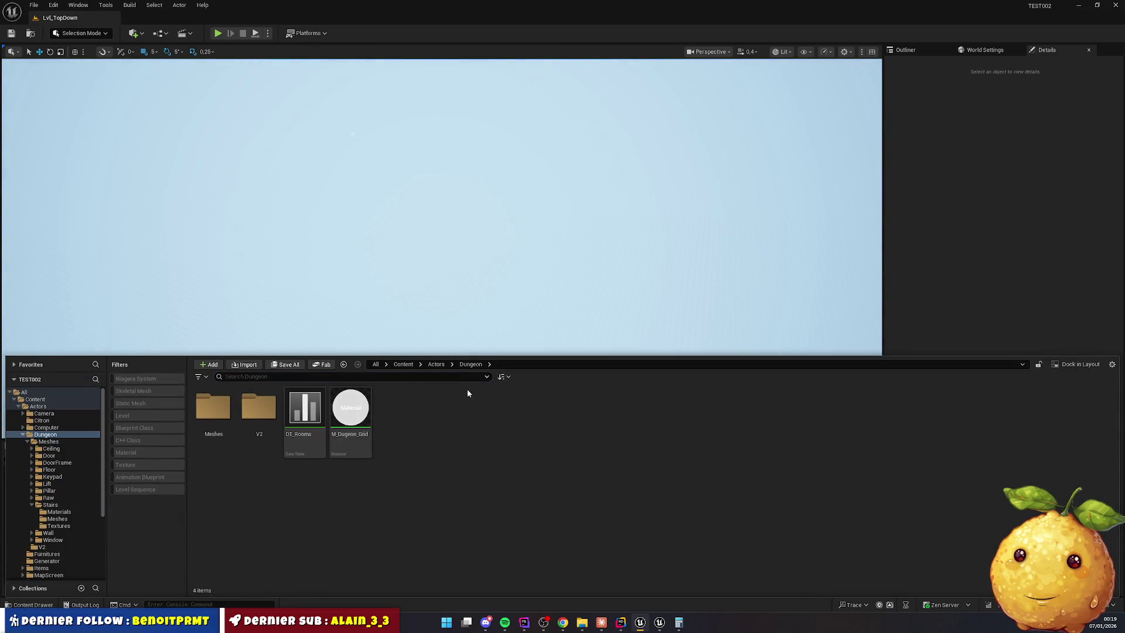
pyautogui.doubleClick(260, 410)
pyautogui.doubleClick(442, 410)
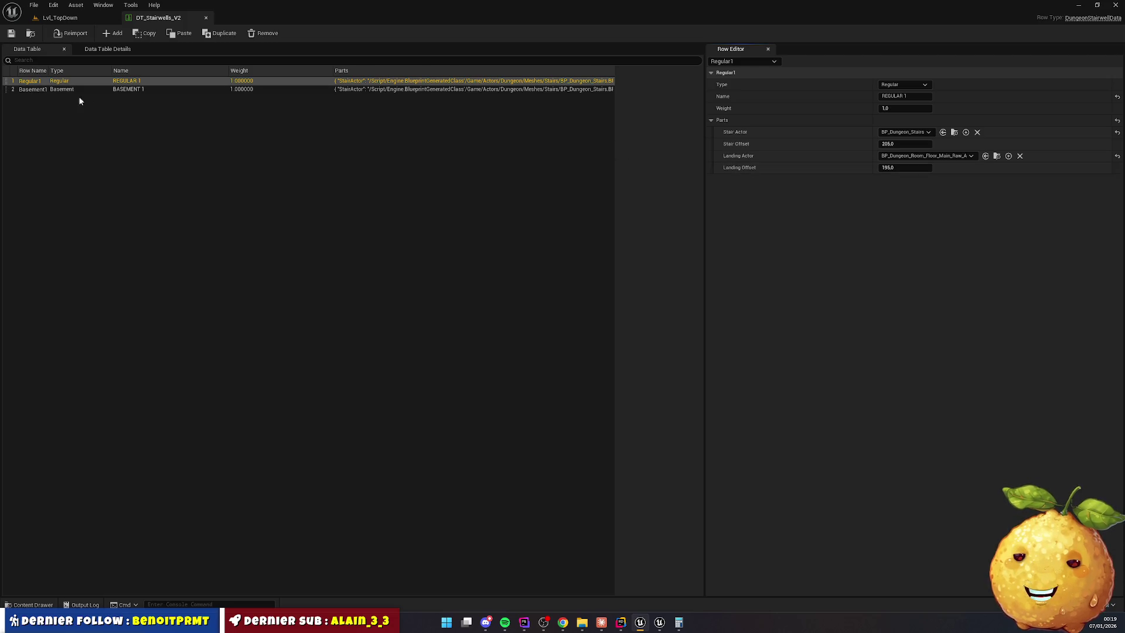
# Set Basement1 Stair Offset to 205 and Landing Offset to 195, then play Lvl_TopDown
pyautogui.click(67, 91)
pyautogui.click(922, 167)
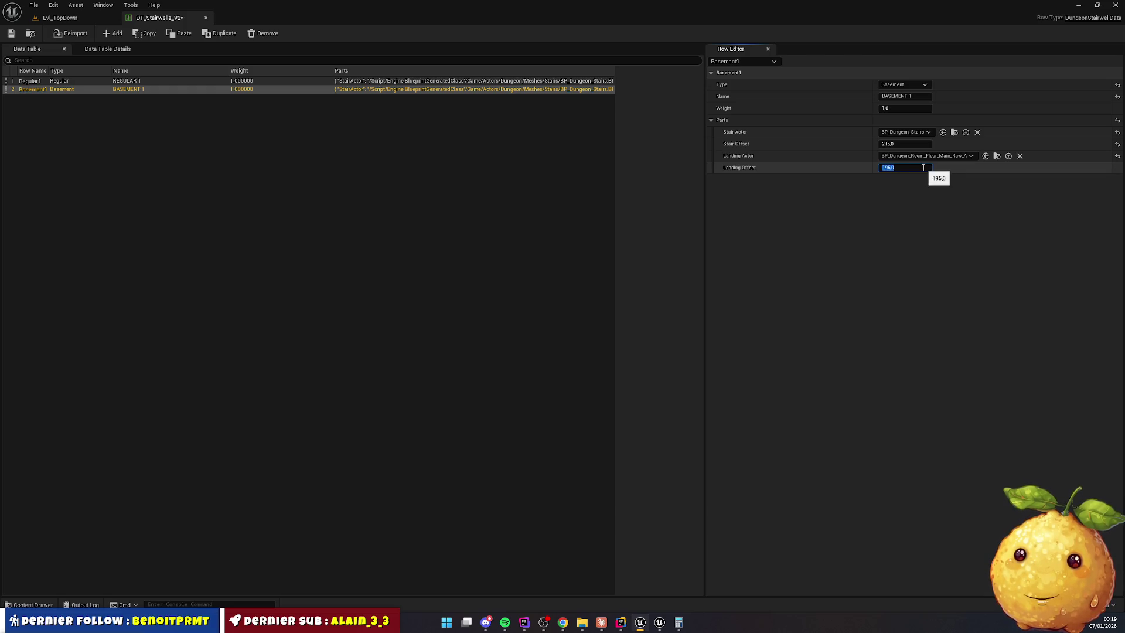
pyautogui.click(66, 82)
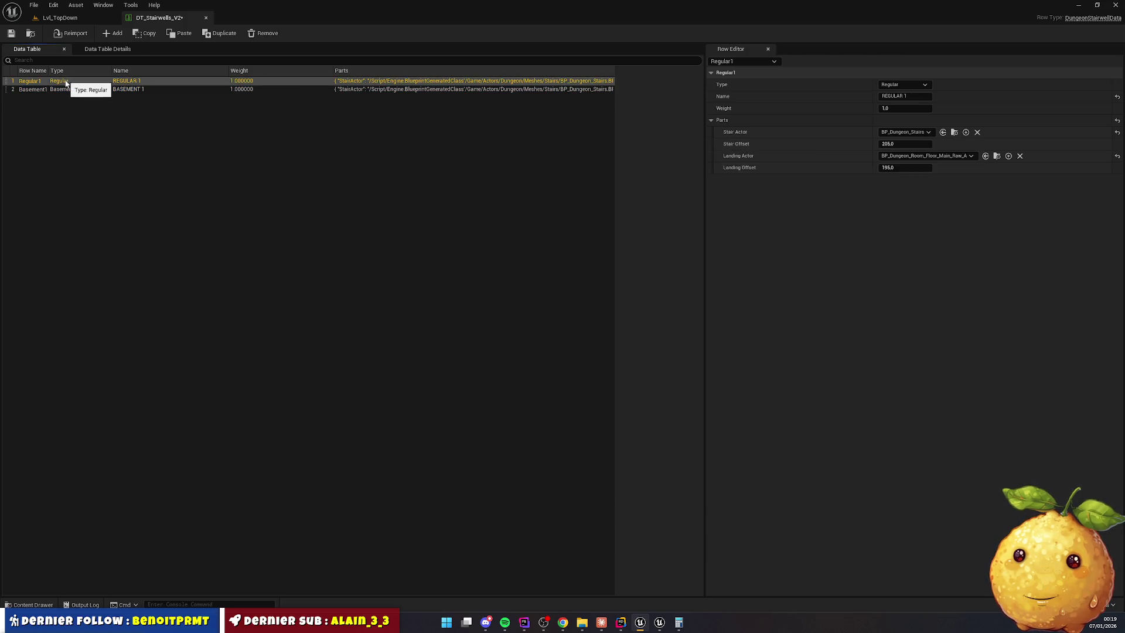
pyautogui.click(66, 89)
pyautogui.click(912, 144)
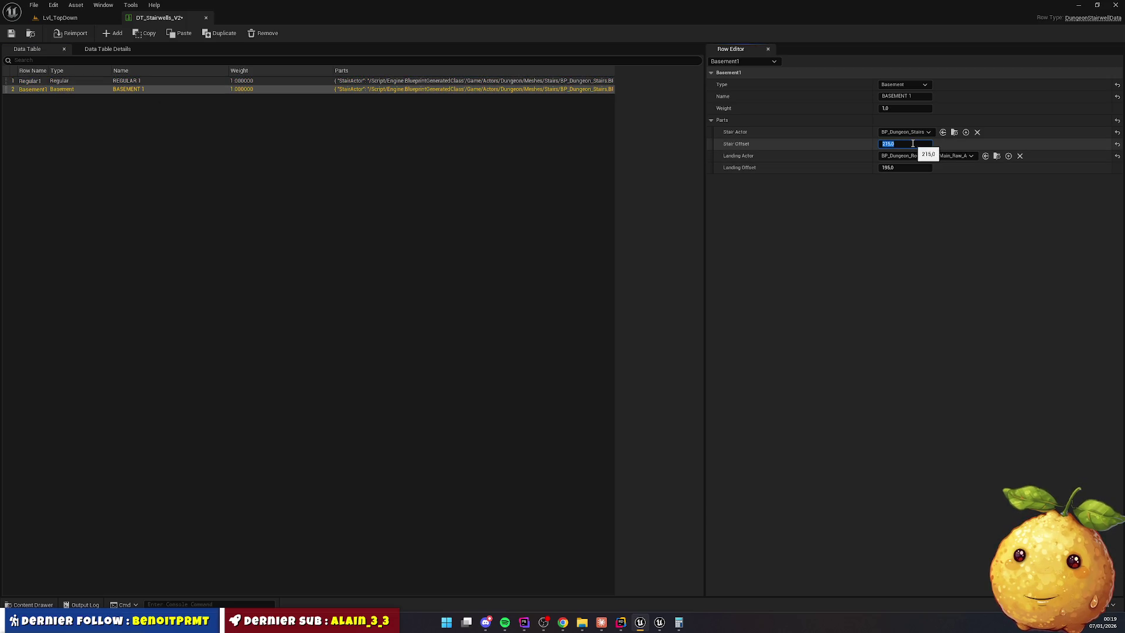
pyautogui.click(896, 221)
pyautogui.click(895, 168)
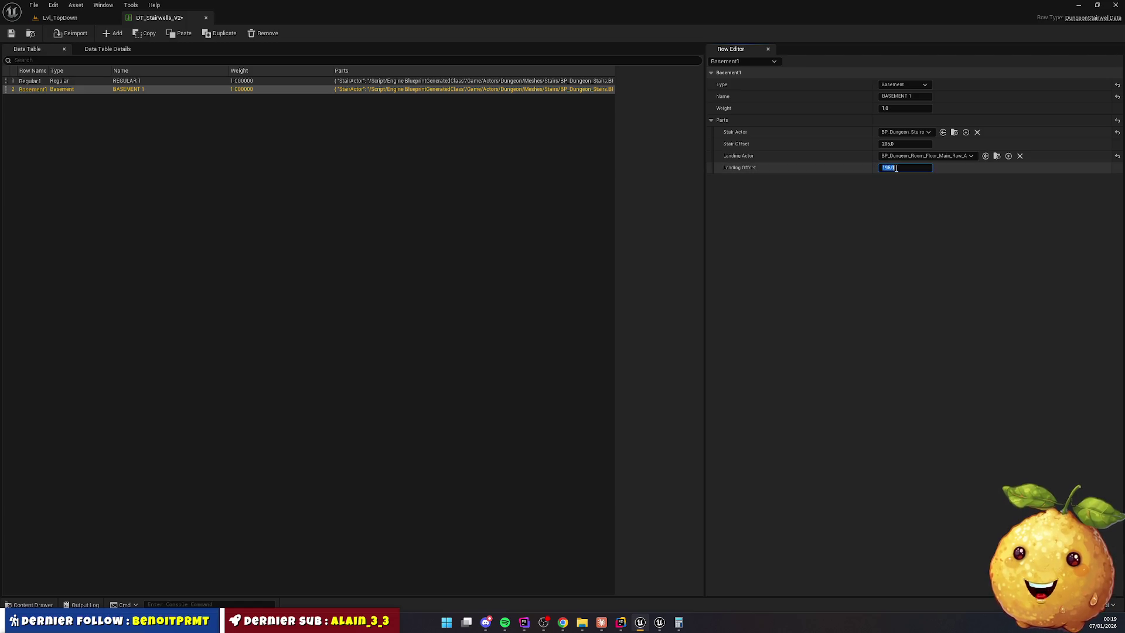
pyautogui.write('10')
pyautogui.click(552, 258)
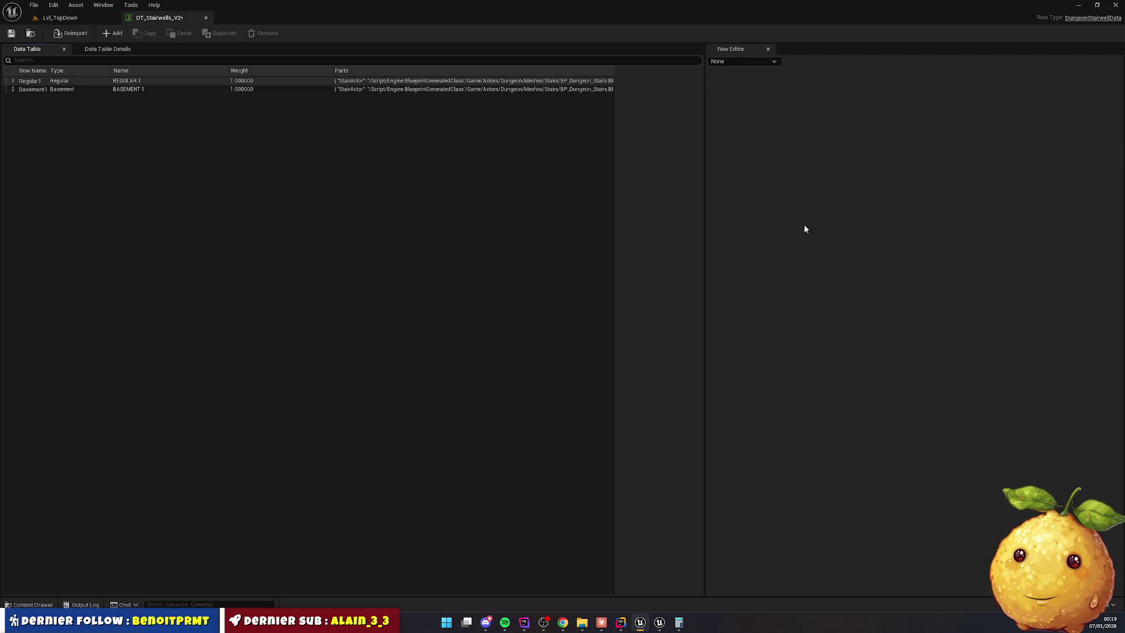
pyautogui.click(47, 90)
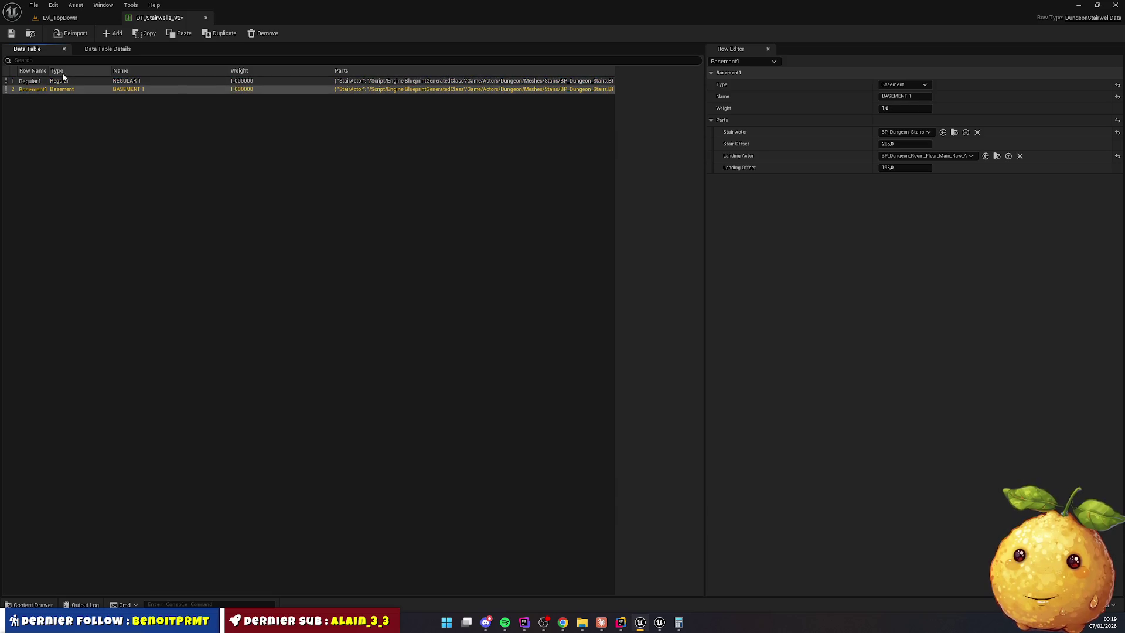
pyautogui.click(70, 18)
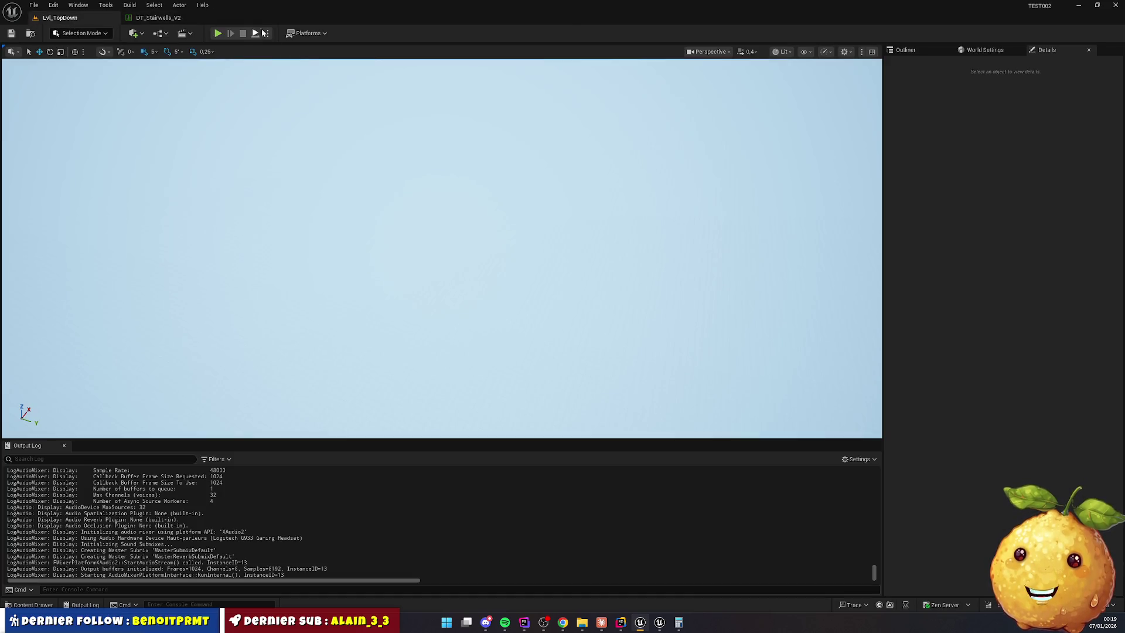
pyautogui.click(256, 36)
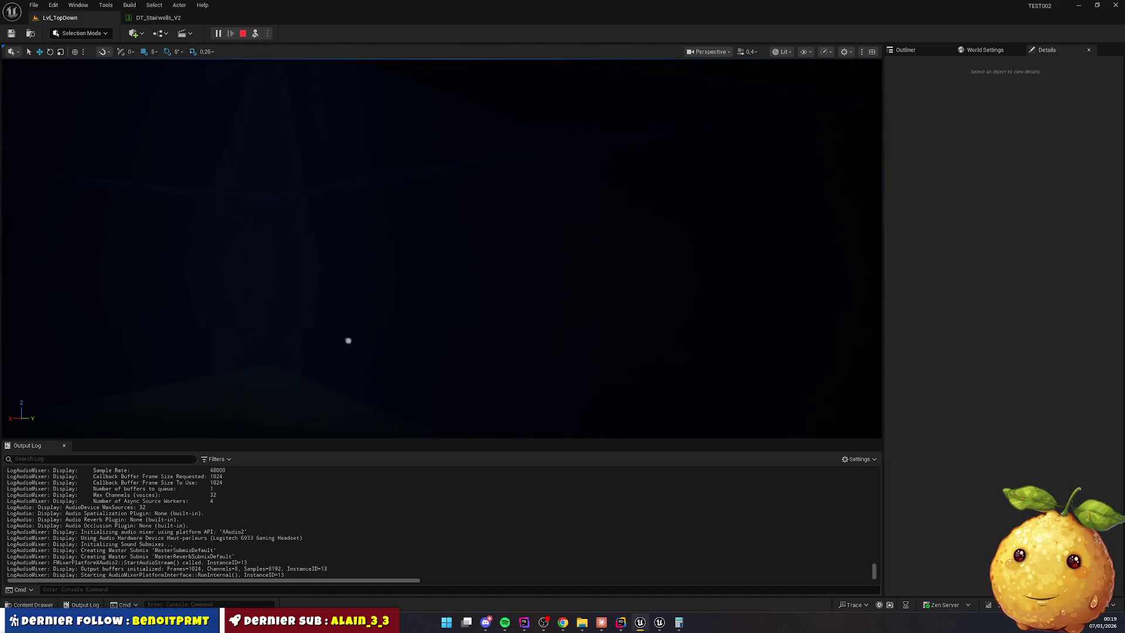
# Stop play, select the DirectionalLight in the filtered Outliner and uncheck Cast Shadows
pyautogui.click(242, 33)
pyautogui.click(918, 49)
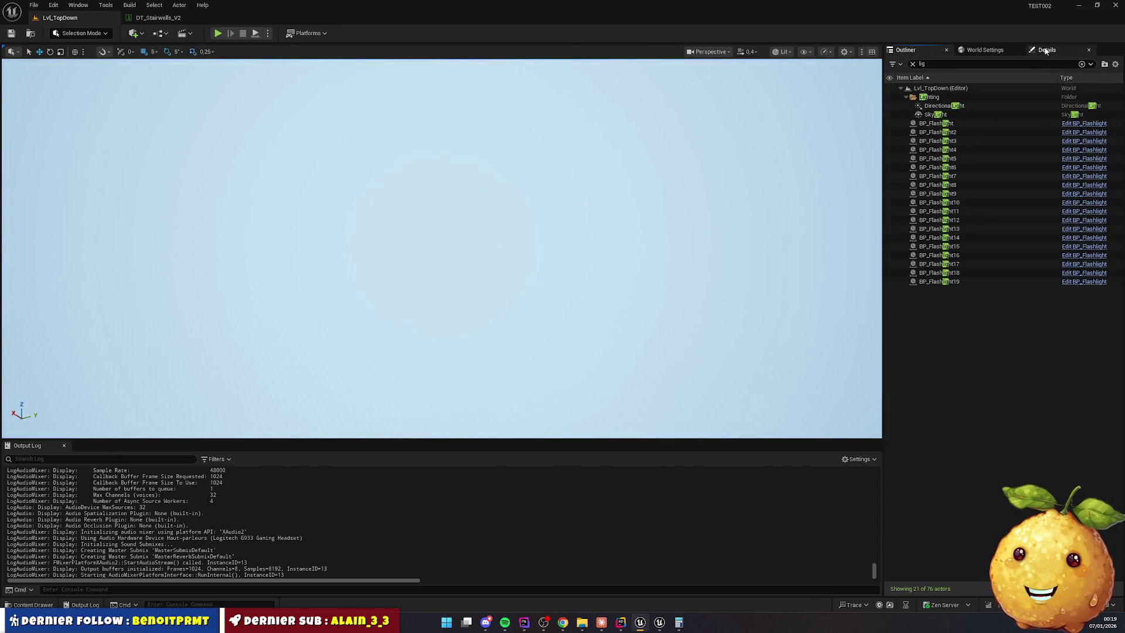
pyautogui.click(1046, 51)
pyautogui.click(906, 50)
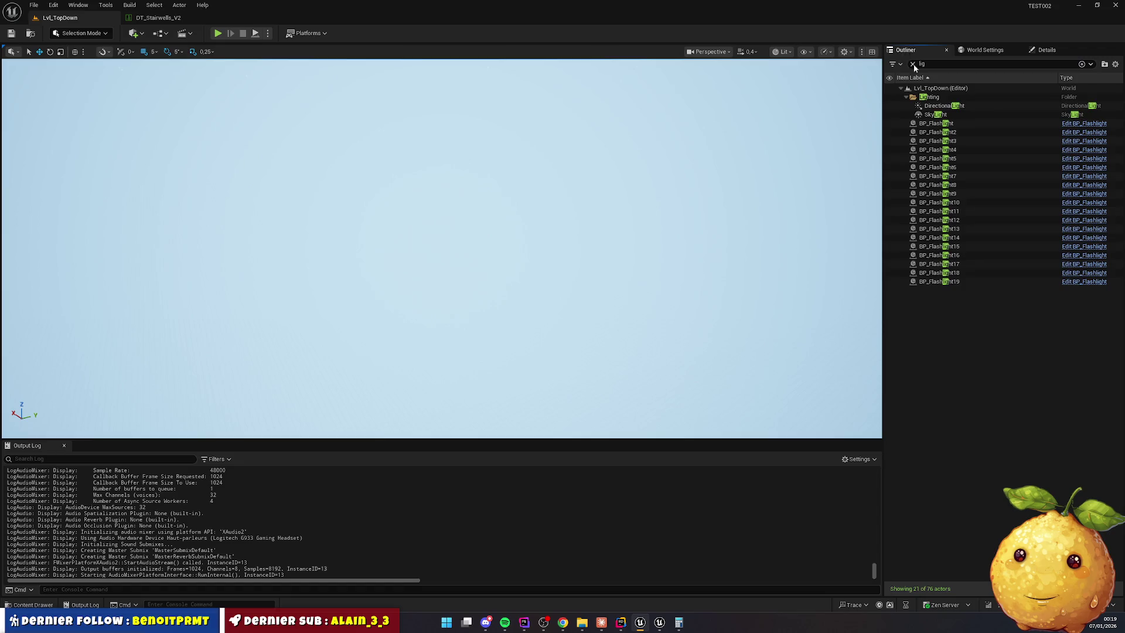
pyautogui.click(945, 106)
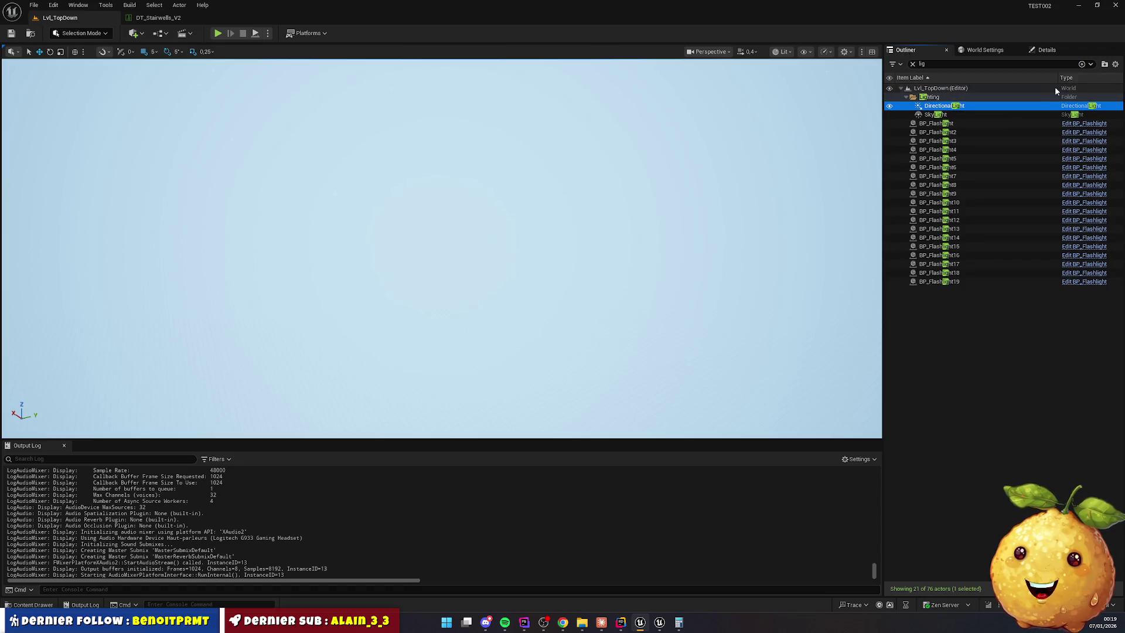
pyautogui.click(1046, 49)
pyautogui.click(986, 331)
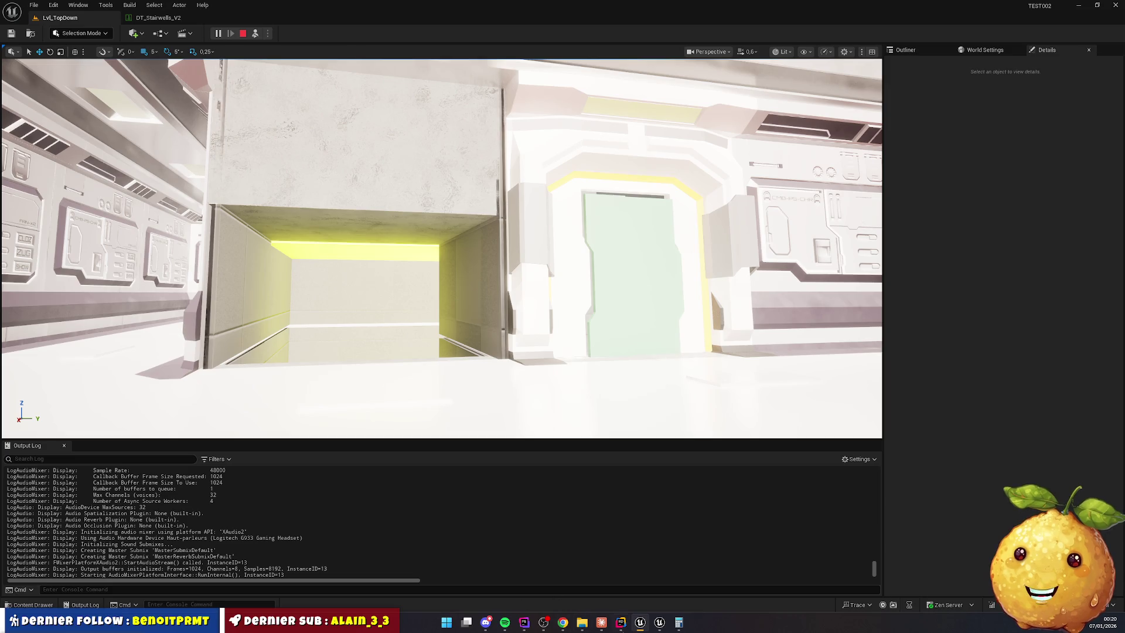
pyautogui.click(621, 622)
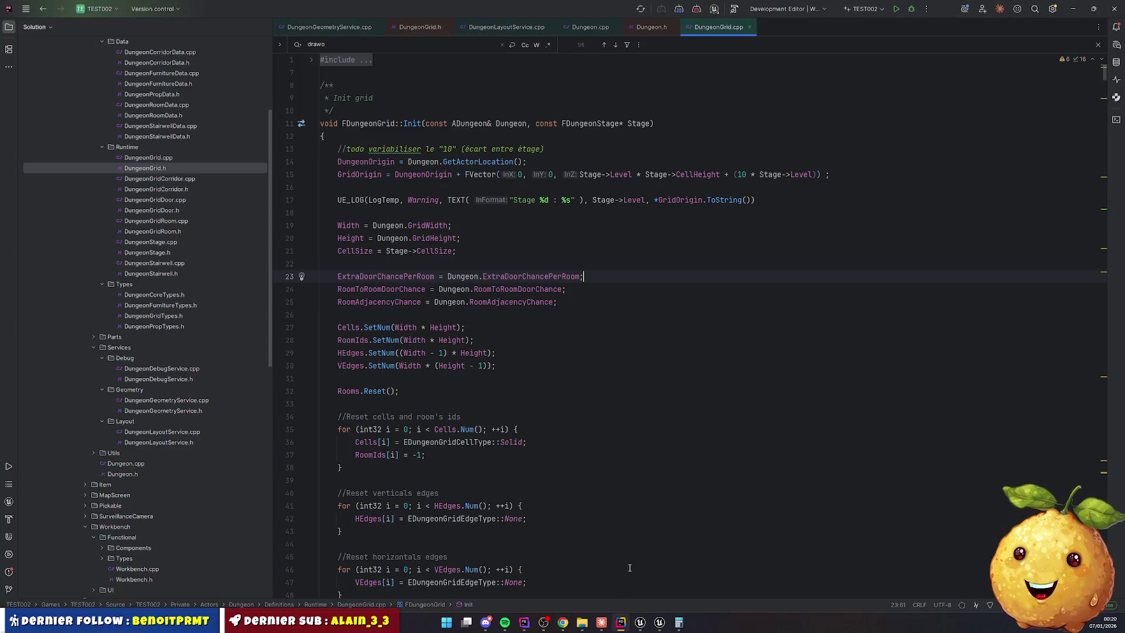
# Close all open code tabs and open Docs > TOUT DOUX.md
pyautogui.rightClick(720, 30)
pyautogui.click(761, 65)
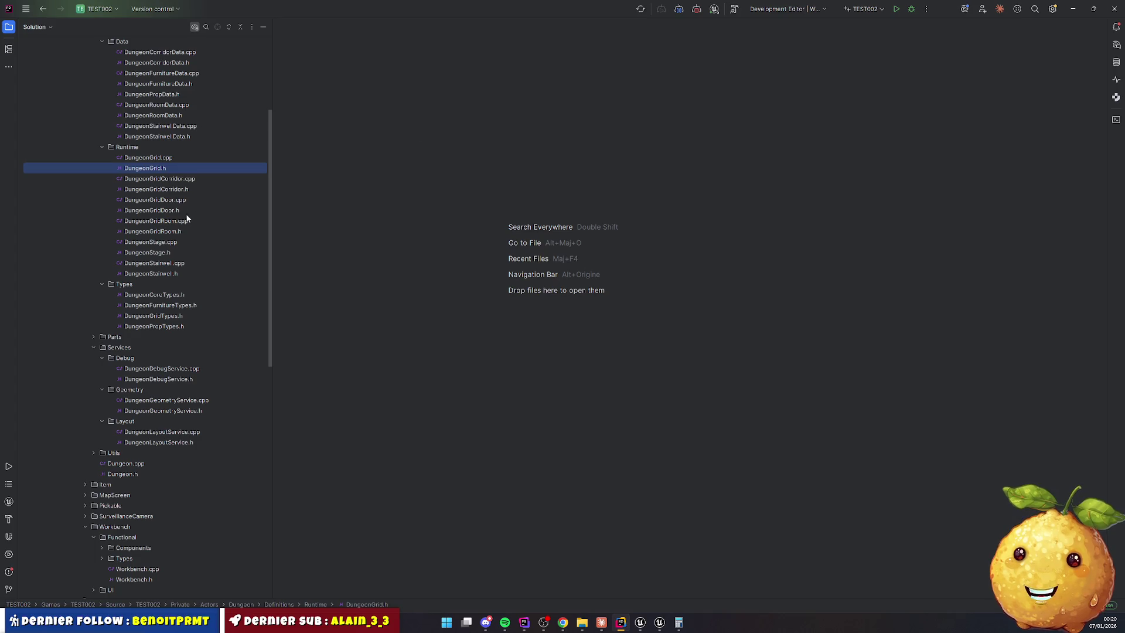
pyautogui.scroll(-10, 188, 215)
pyautogui.scroll(15, 105, 348)
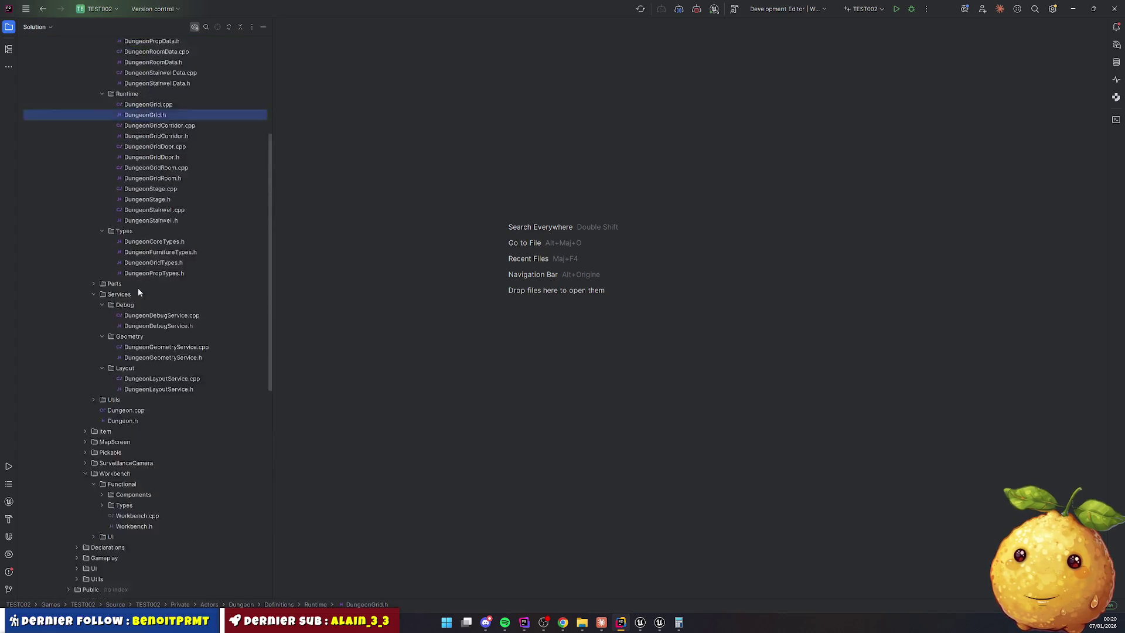
pyautogui.doubleClick(85, 140)
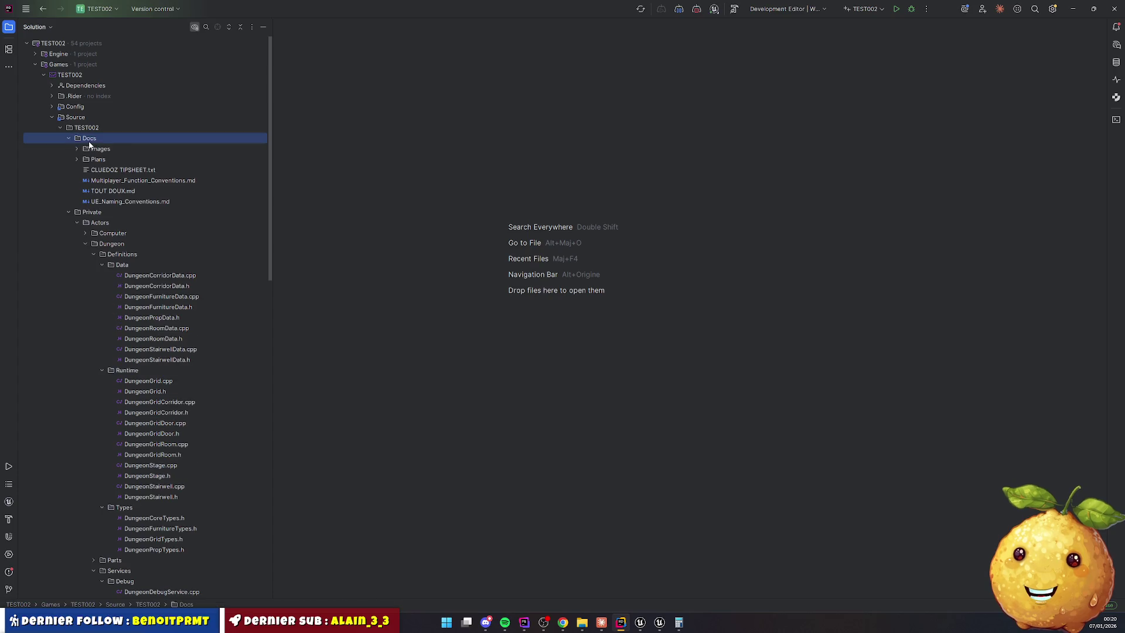
pyautogui.doubleClick(114, 193)
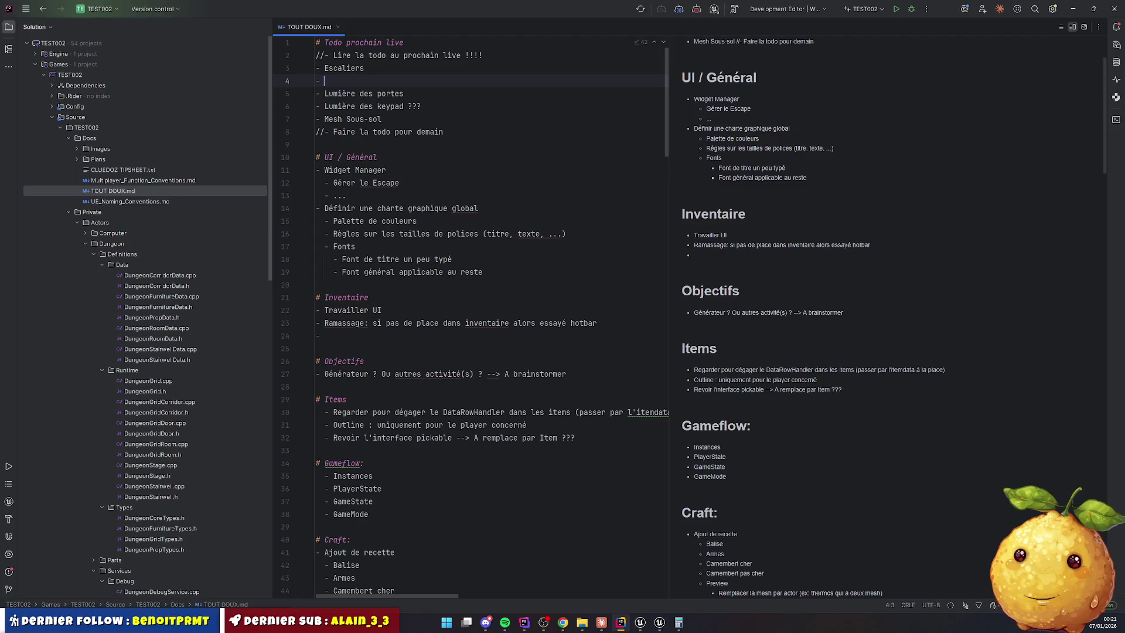
# Add two Escaliers bullets: request profiled stairs, and steps against the door wall
pyautogui.write('Demander à fabio des escalier profile')
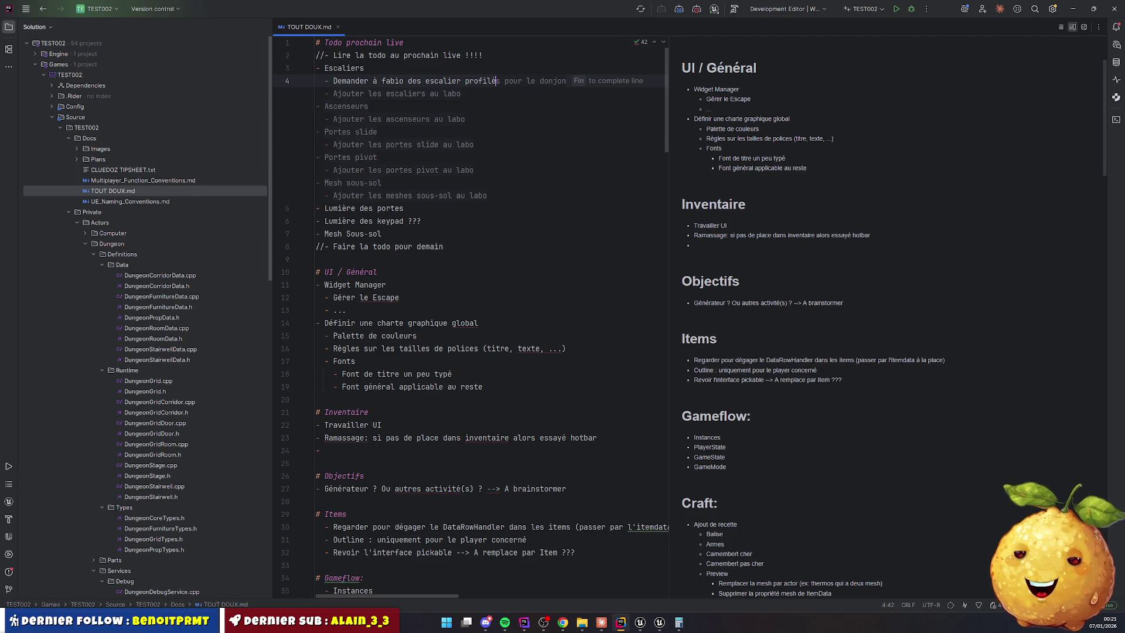
pyautogui.press('Down')
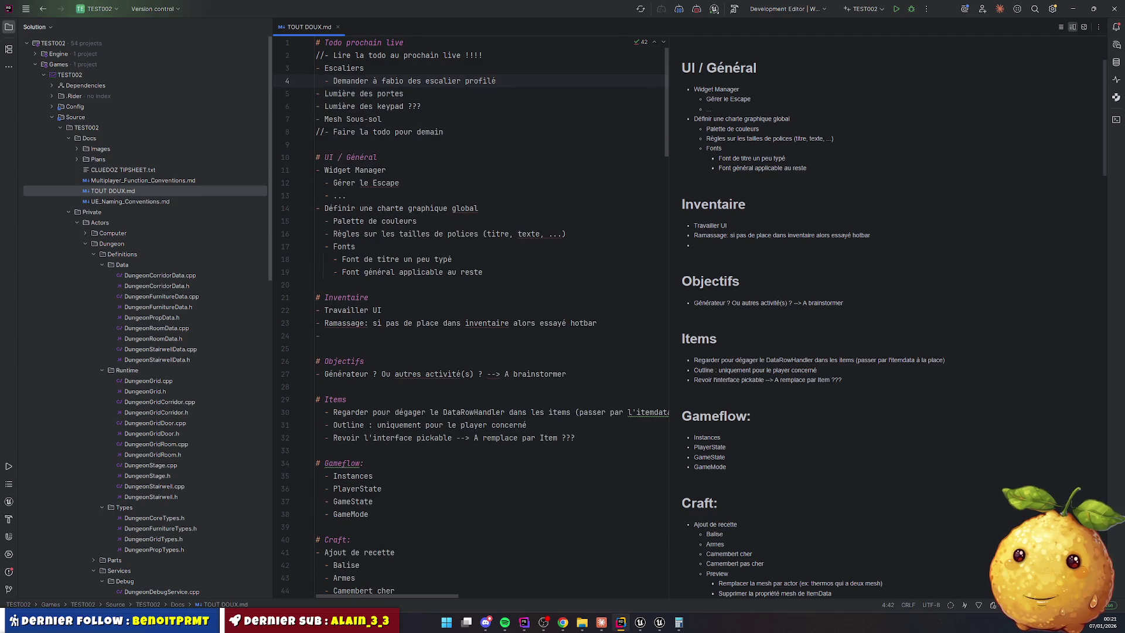
pyautogui.press('Return')
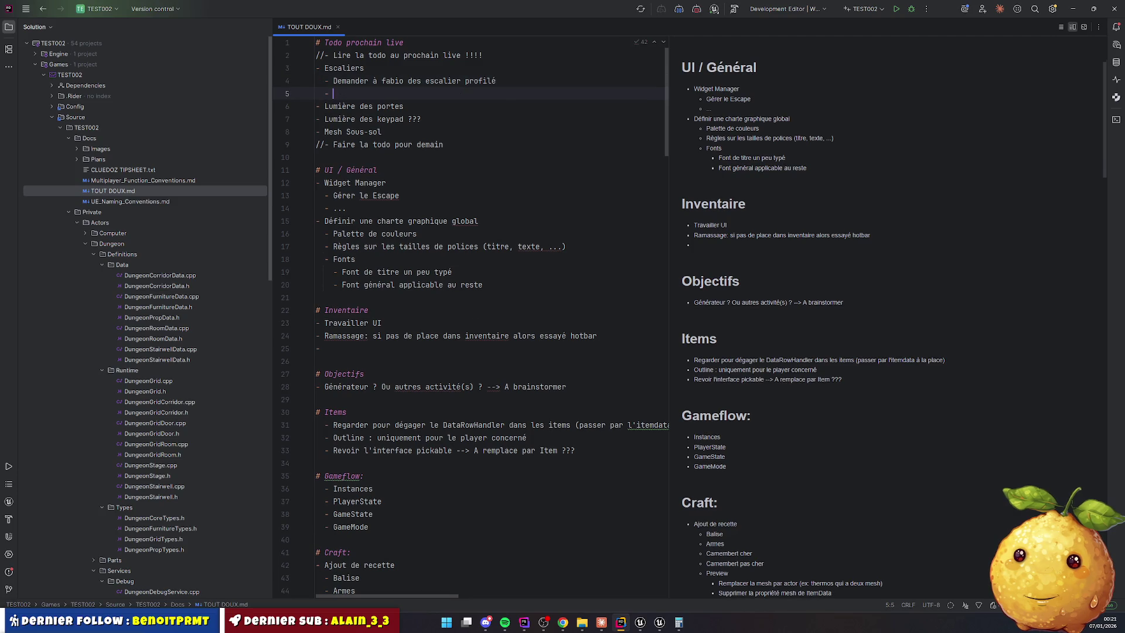
pyautogui.write('Ma')
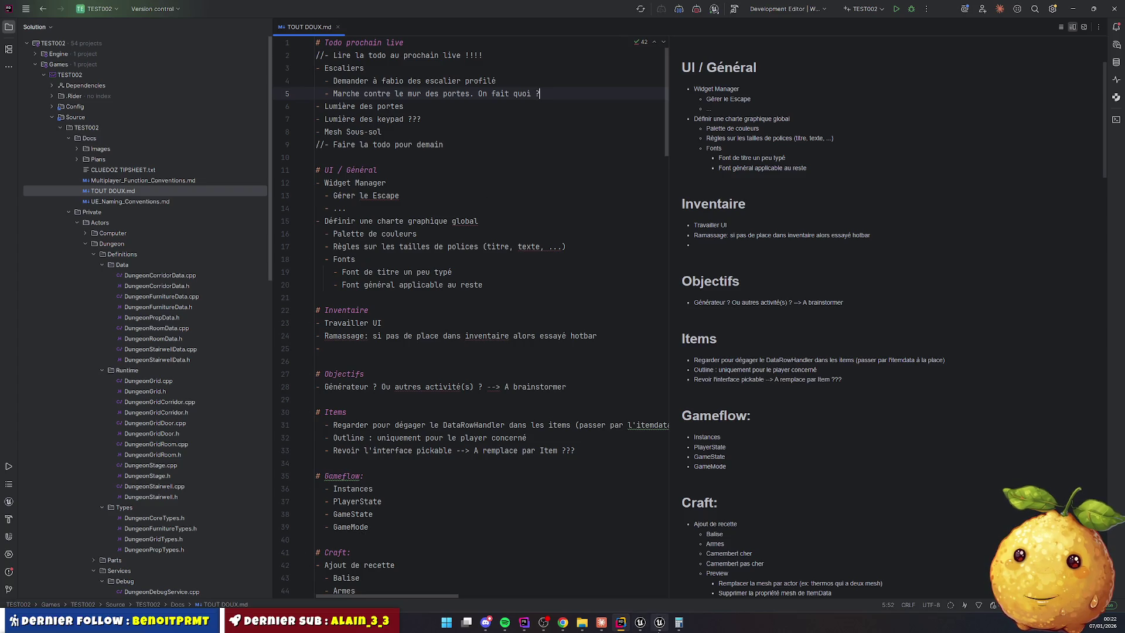
pyautogui.moveTo(651, 629)
pyautogui.click(657, 577)
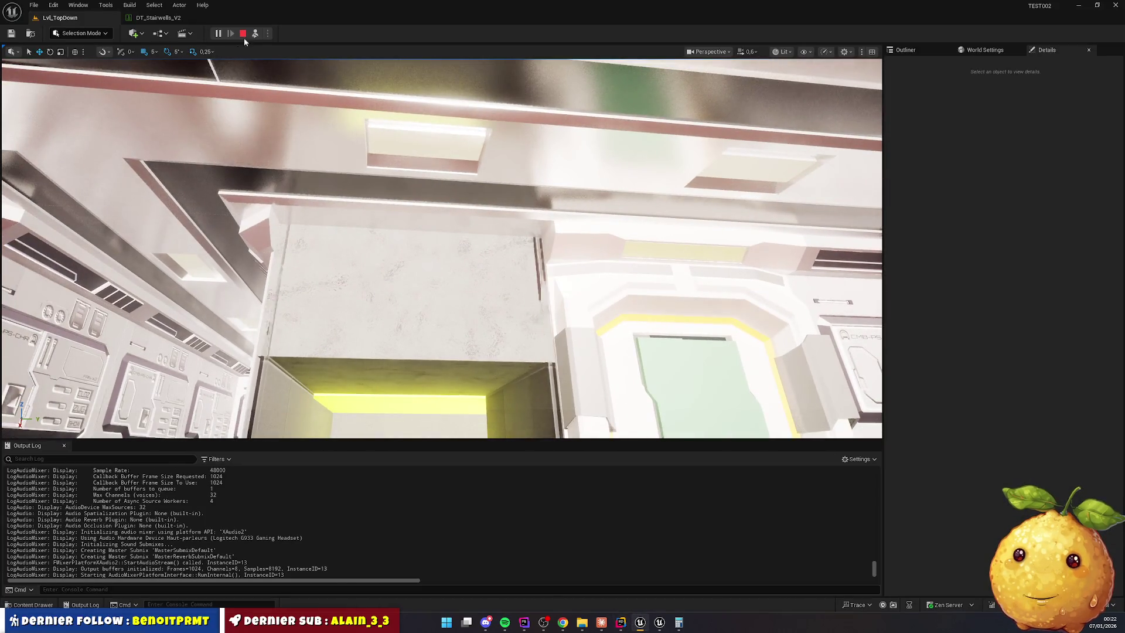
# Restart play and slide wall BP_Dungeon_Wall_Raw84 along Y from 210 to 305
pyautogui.click(242, 34)
pyautogui.hotkey('alt', 'p')
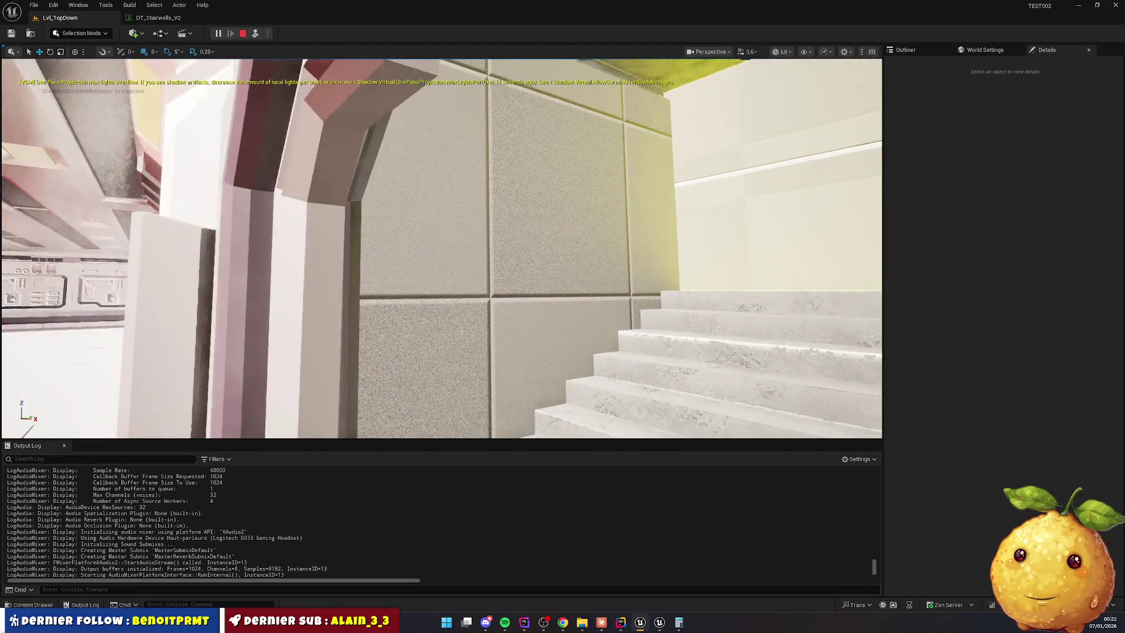
pyautogui.click(462, 331)
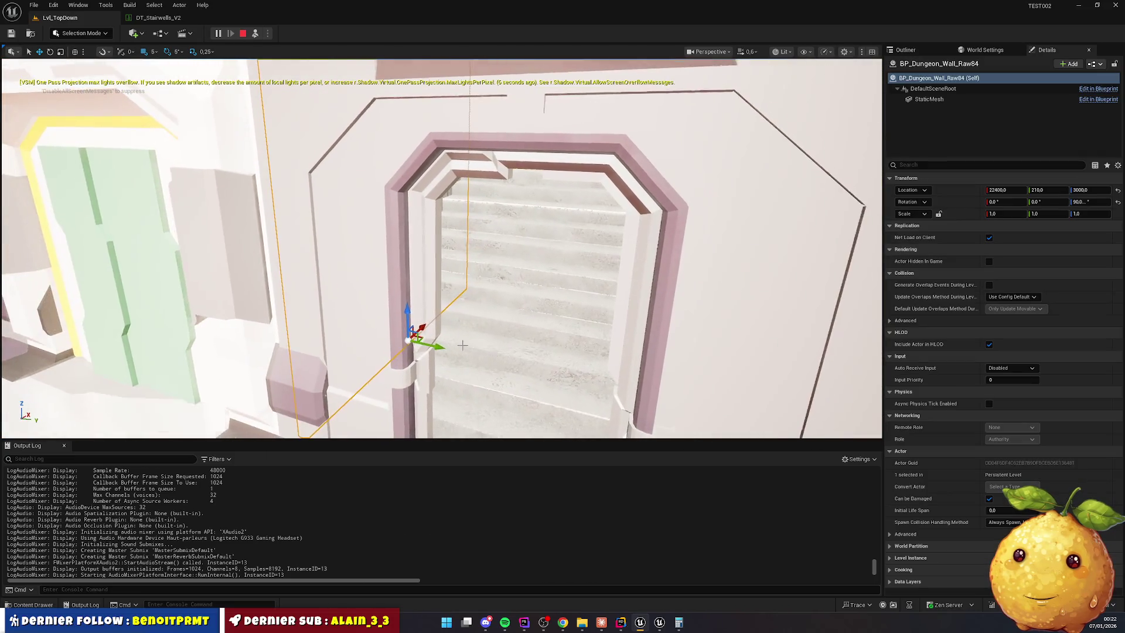
pyautogui.moveTo(437, 345)
pyautogui.mouseDown()
pyautogui.moveTo(503, 372)
pyautogui.moveTo(498, 317)
pyautogui.mouseUp()
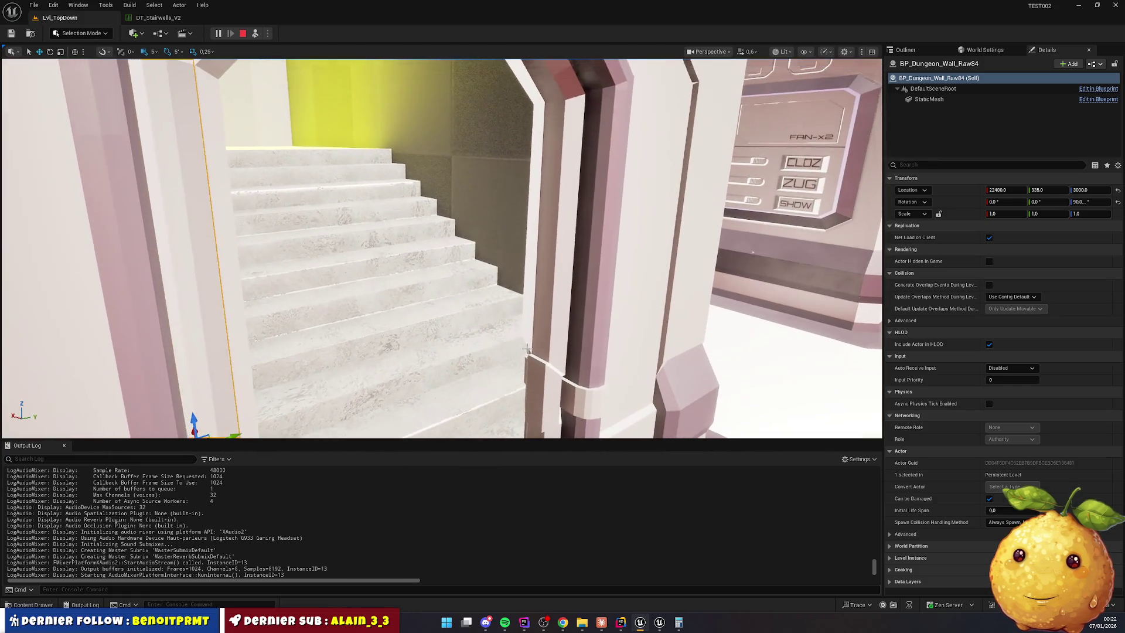
# Move BP_Dungeon_Wall_Raw85 to Y 470, then set BP_Dungeon_Wall_Raw84 to Y 330
pyautogui.click(645, 205)
pyautogui.moveTo(563, 285); pyautogui.dragTo(492, 299)
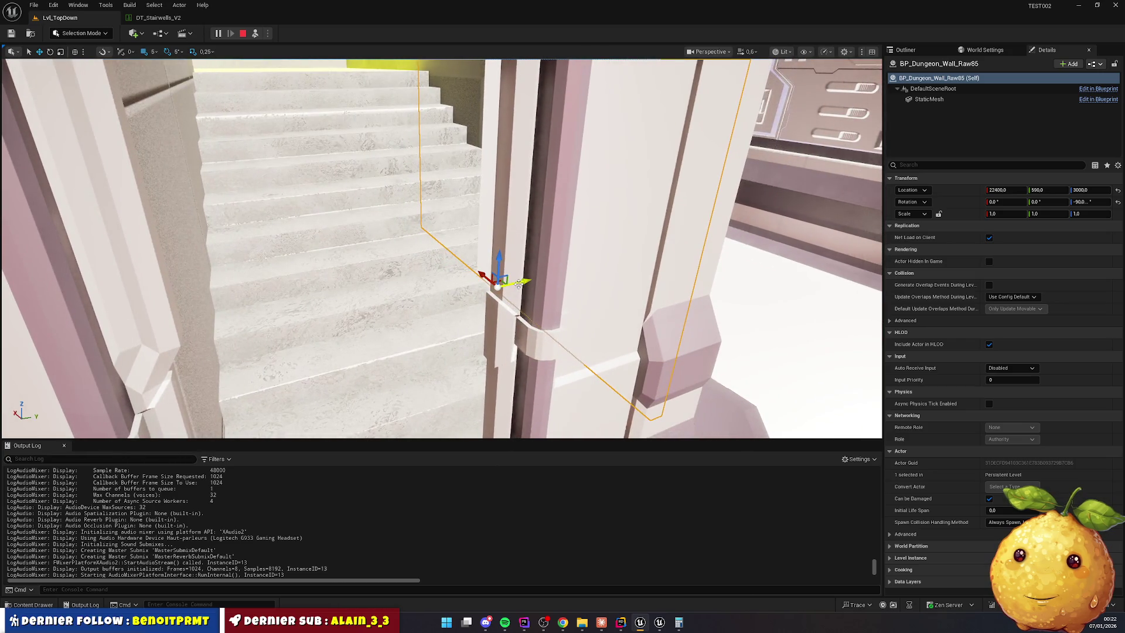
pyautogui.moveTo(423, 307); pyautogui.dragTo(350, 285)
pyautogui.click(396, 295)
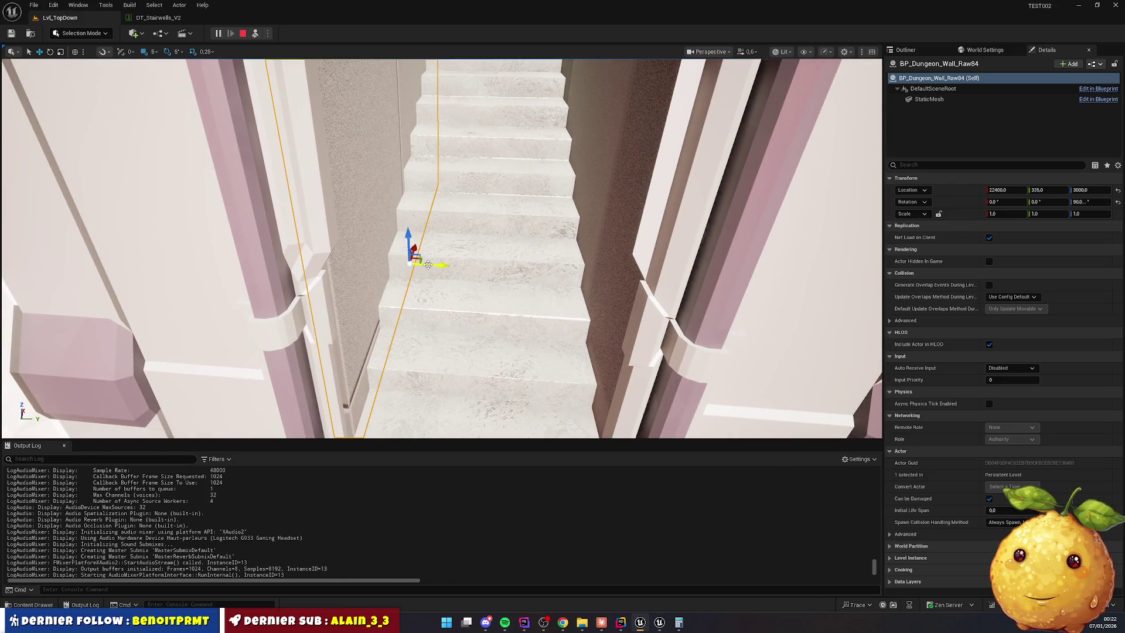
pyautogui.moveTo(427, 265); pyautogui.dragTo(423, 266)
# Move the view into the doorway and select the stairwell door frame
pyautogui.scroll(-8, 459, 283)
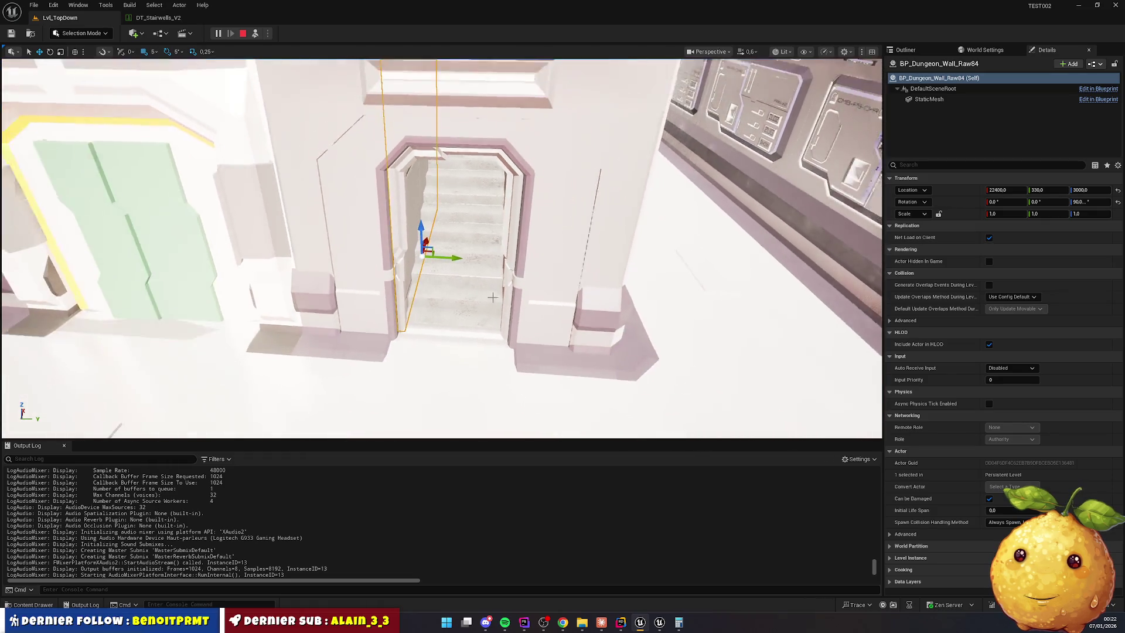
pyautogui.moveTo(517, 229)
pyautogui.mouseDown()
pyautogui.moveTo(505, 129)
pyautogui.moveTo(483, 182)
pyautogui.moveTo(530, 239)
pyautogui.mouseUp()
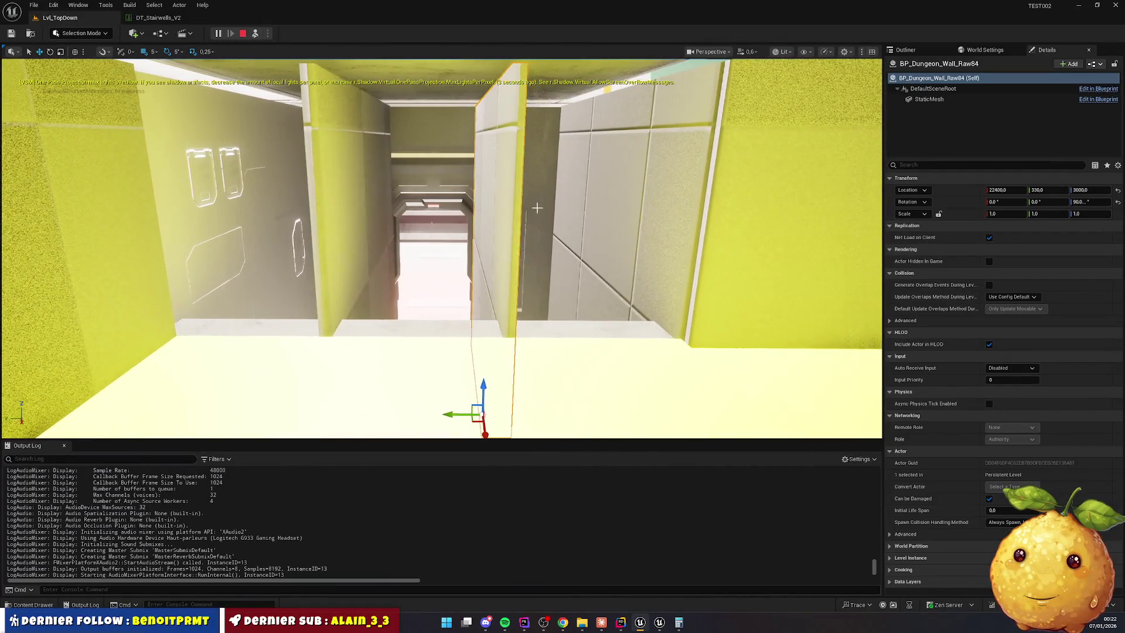
pyautogui.click(533, 243)
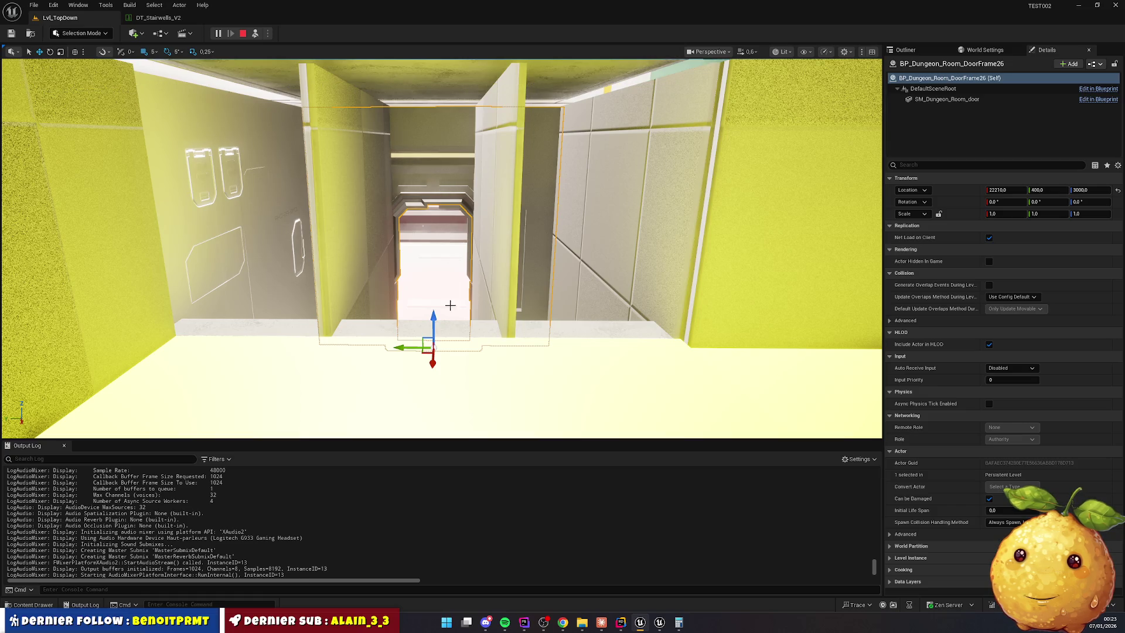
# Move door frame BP_Dungeon_Room_DoorFrame26 to X 22620 and raise it to Z about 3200
pyautogui.moveTo(434, 356); pyautogui.dragTo(428, 434)
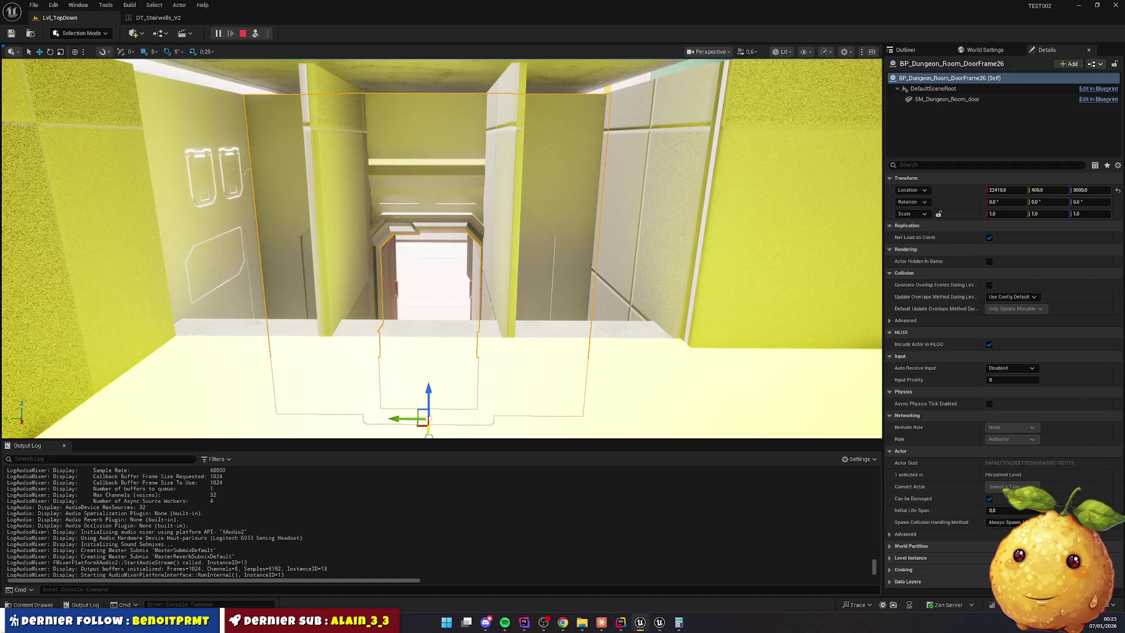
pyautogui.press('f')
pyautogui.moveTo(456, 276)
pyautogui.mouseDown()
pyautogui.moveTo(456, 319)
pyautogui.moveTo(432, 397)
pyautogui.mouseUp()
pyautogui.moveTo(446, 354); pyautogui.dragTo(462, 157)
pyautogui.moveTo(450, 212); pyautogui.dragTo(448, 220)
# Fly through the doorway to check the stairwell, then stop the play session
pyautogui.press('w')
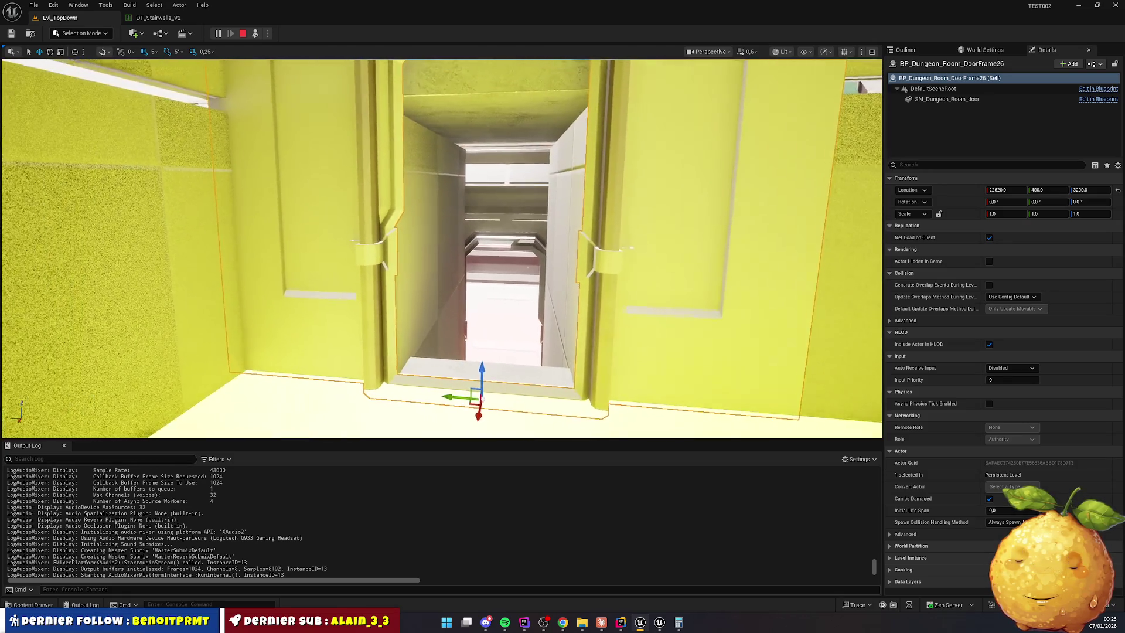
pyautogui.press('s')
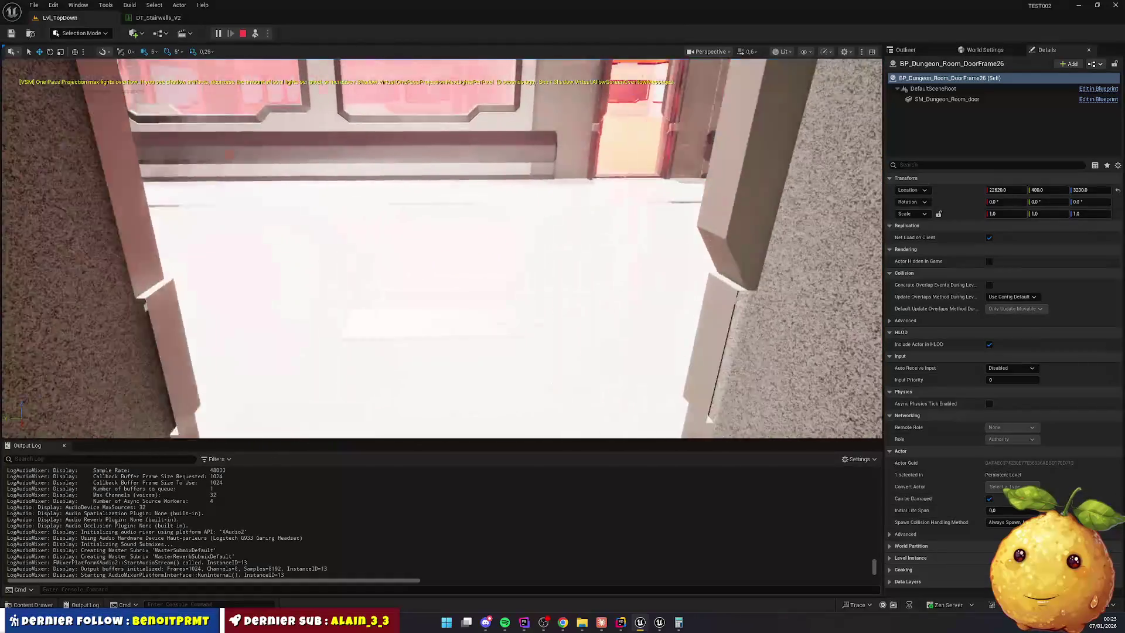
pyautogui.press('d')
pyautogui.press('w')
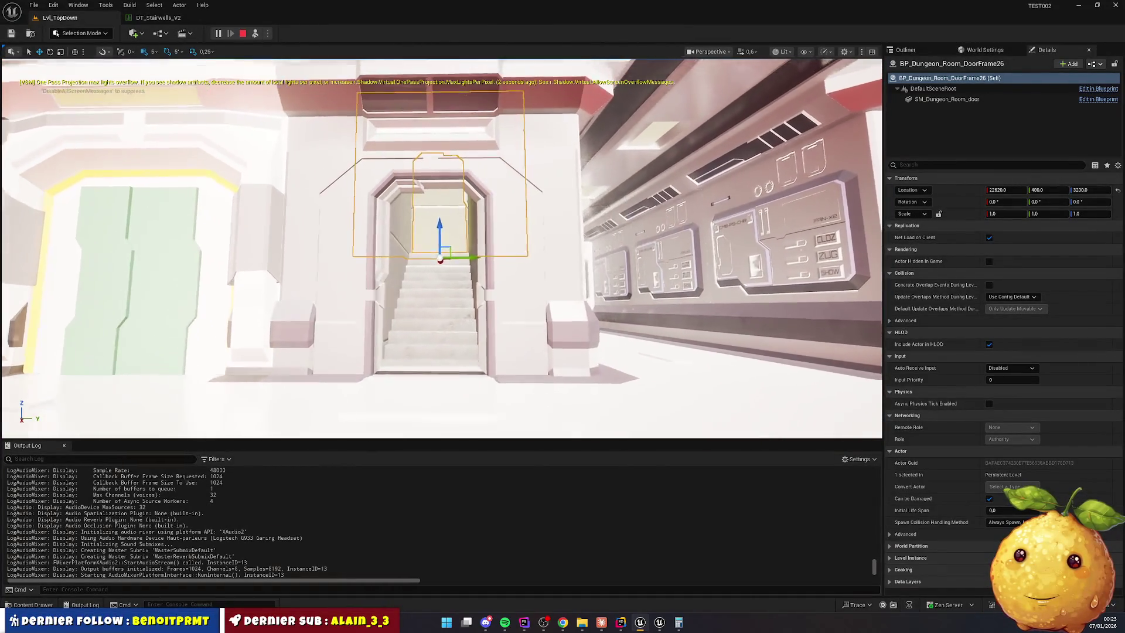
pyautogui.press('w')
pyautogui.press('s')
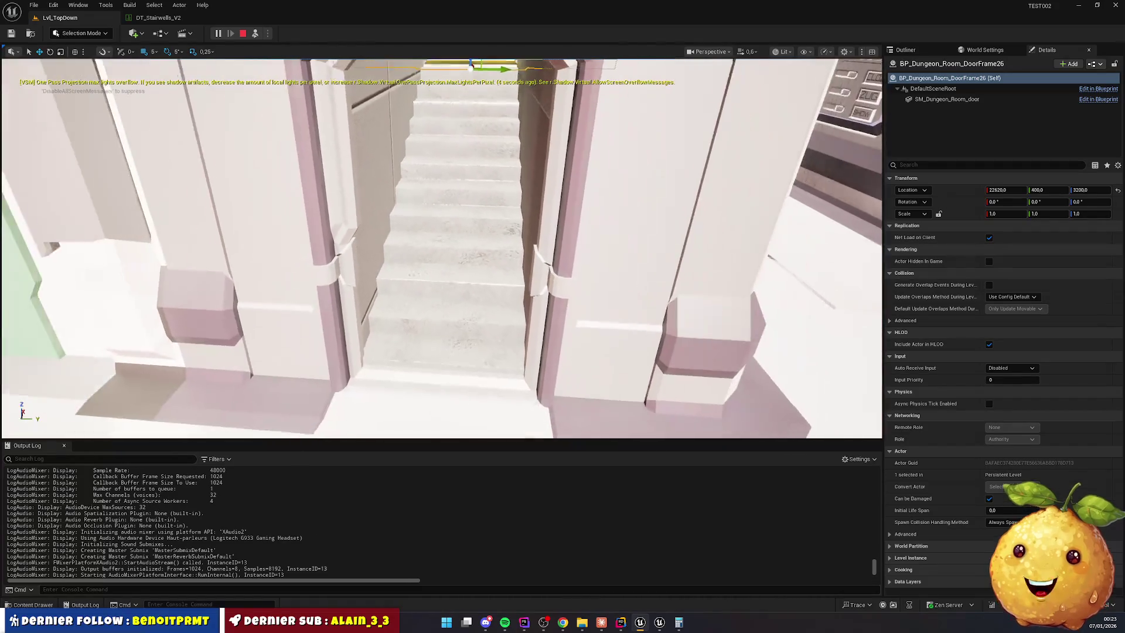
pyautogui.moveTo(440, 246)
pyautogui.mouseDown()
pyautogui.moveTo(410, 222)
pyautogui.moveTo(281, 229)
pyautogui.moveTo(272, 185)
pyautogui.mouseUp()
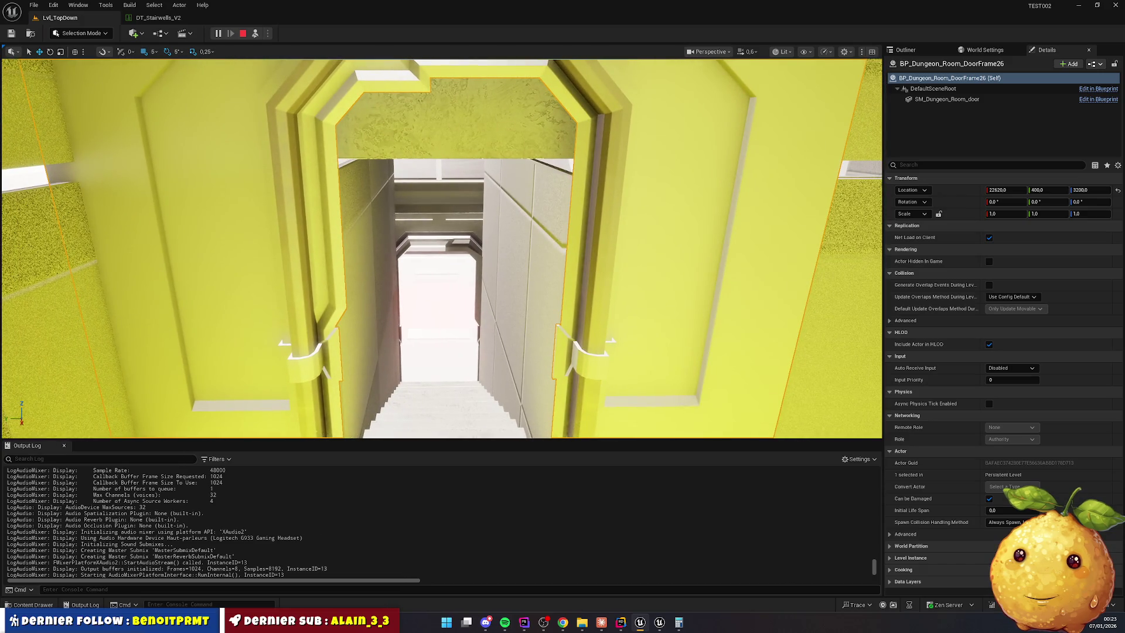
pyautogui.moveTo(439, 246)
pyautogui.mouseDown()
pyautogui.moveTo(445, 275)
pyautogui.moveTo(422, 252)
pyautogui.moveTo(462, 246)
pyautogui.moveTo(446, 246)
pyautogui.mouseUp()
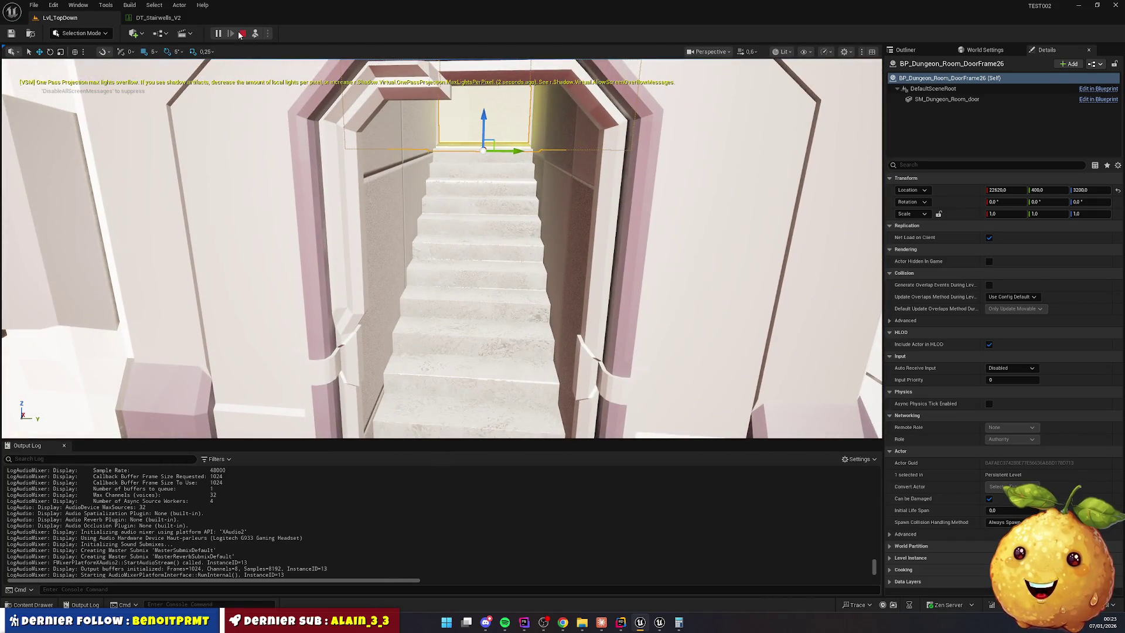
pyautogui.click(240, 34)
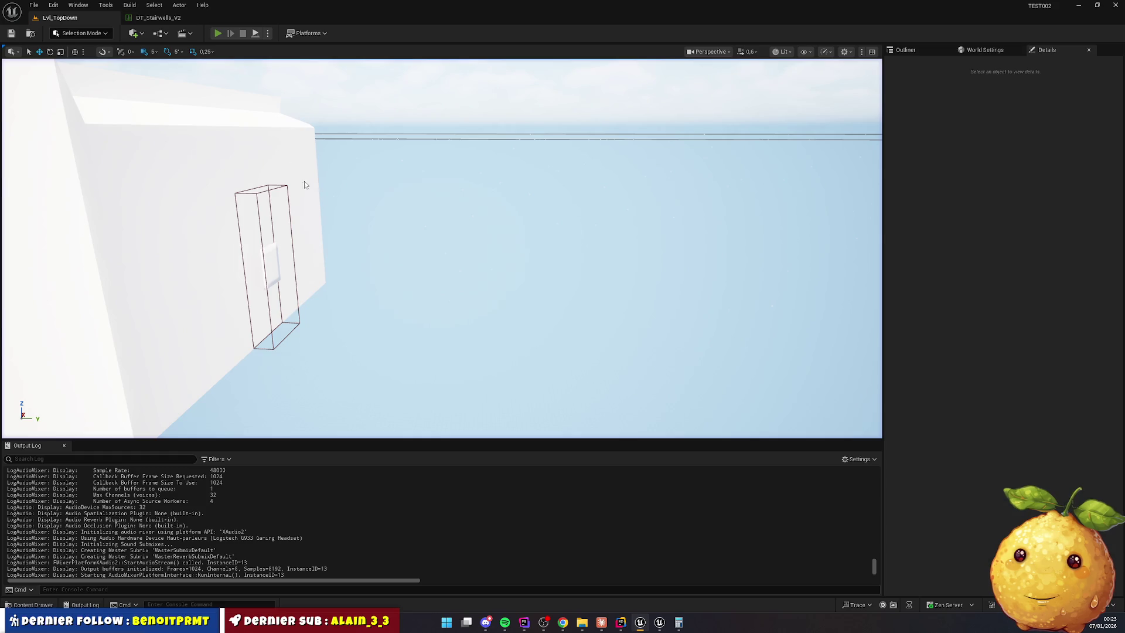
# Start play, eject with F8, and narrow BP_Dungeon_Stairs10 to Scale Y 0.5
pyautogui.hotkey('alt', 'p')
pyautogui.press('w')
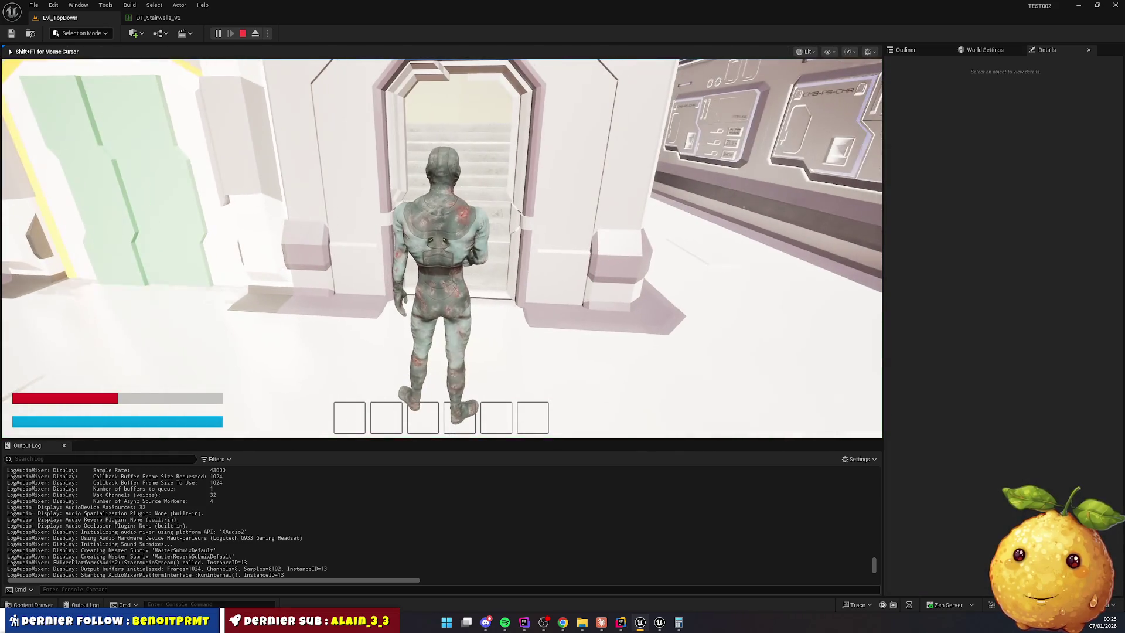
pyautogui.press('super')
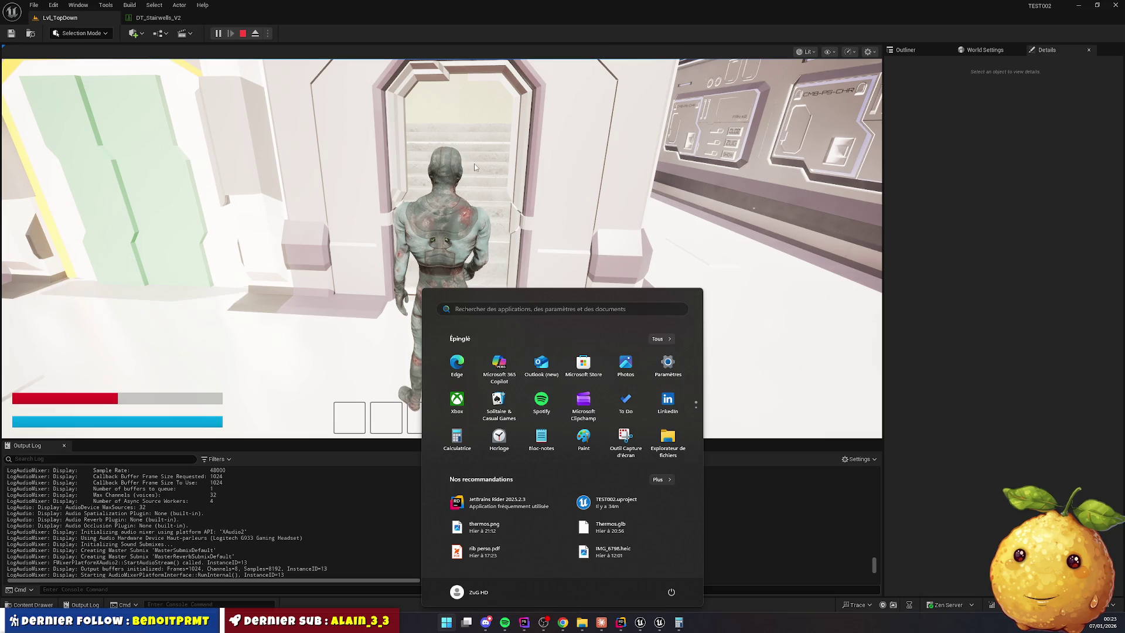
pyautogui.click(416, 130)
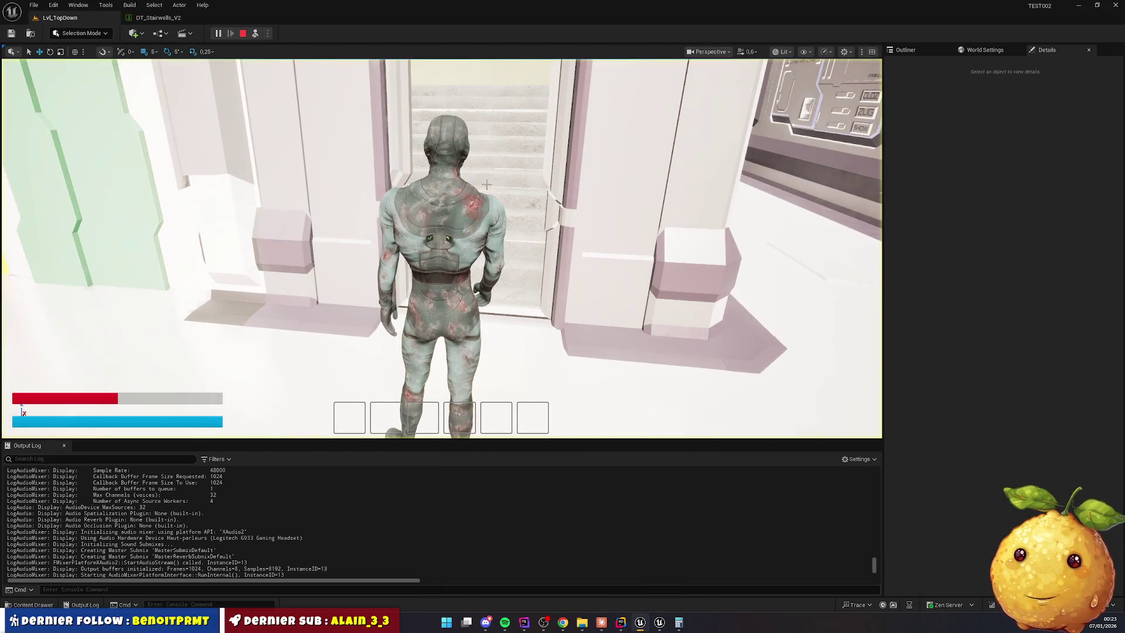
pyautogui.press('F8')
pyautogui.click(522, 177)
pyautogui.press('e')
pyautogui.press('w')
pyautogui.hotkey('ctrl', '`')
pyautogui.press('r')
pyautogui.moveTo(517, 244); pyautogui.dragTo(529, 237)
# Walk the character up the narrowed stairs to test them
pyautogui.click(798, 252)
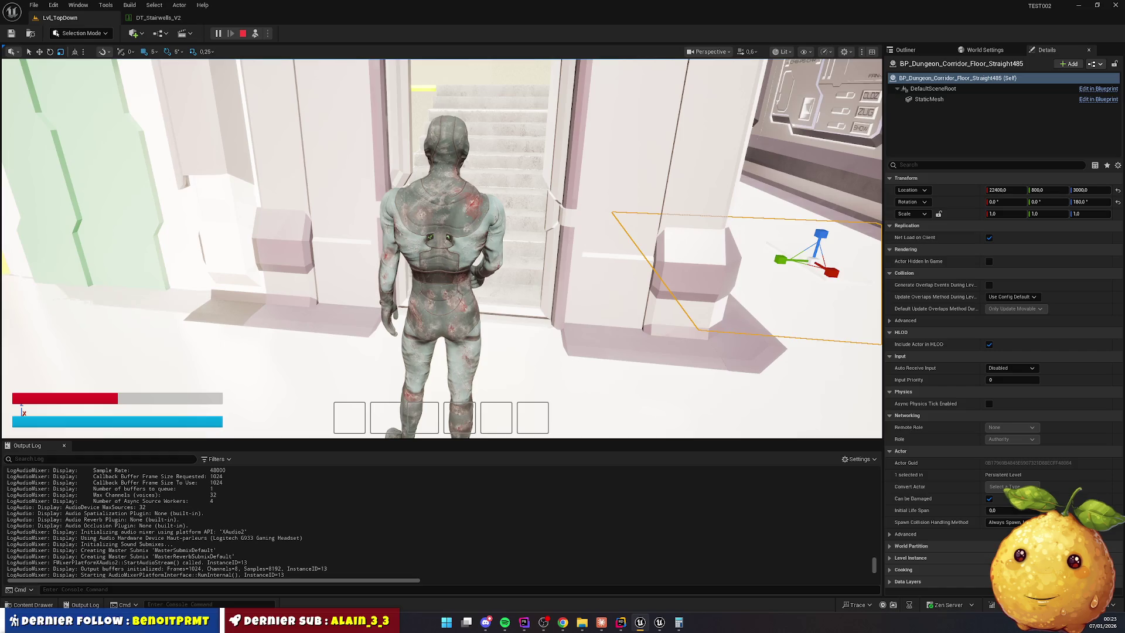
pyautogui.scroll(5, 797, 252)
pyautogui.press('w')
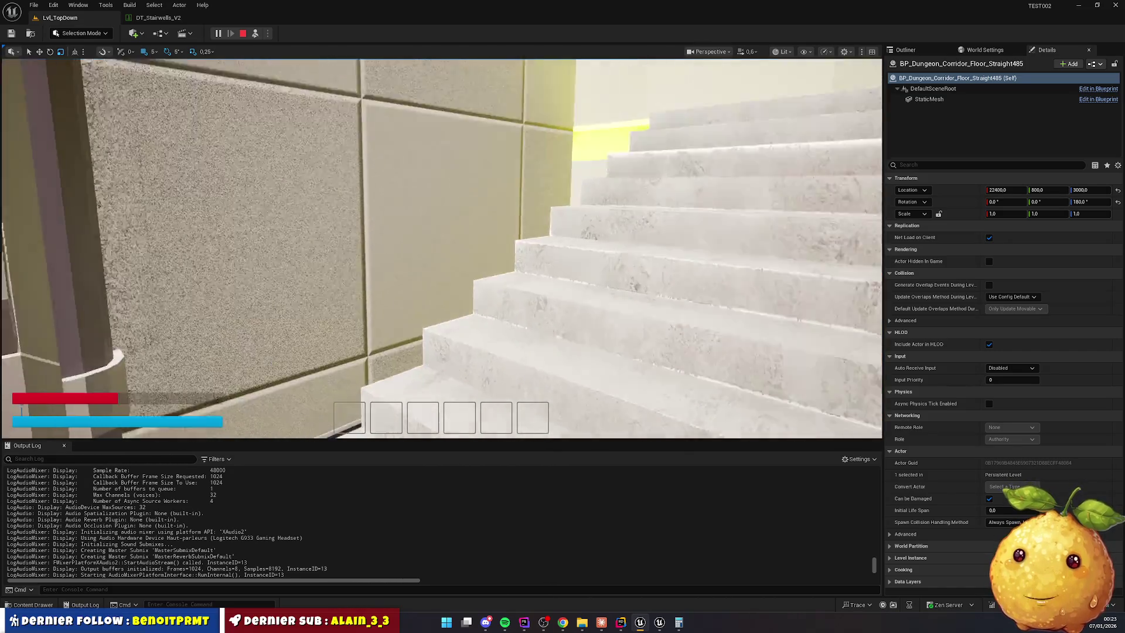
pyautogui.press('w')
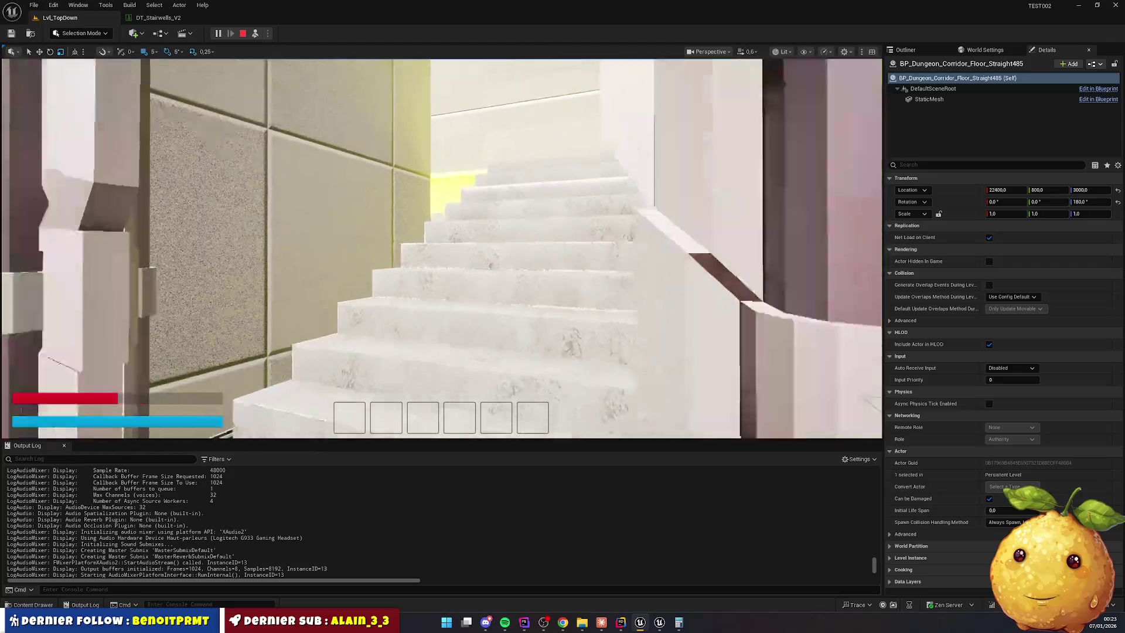
pyautogui.press('s')
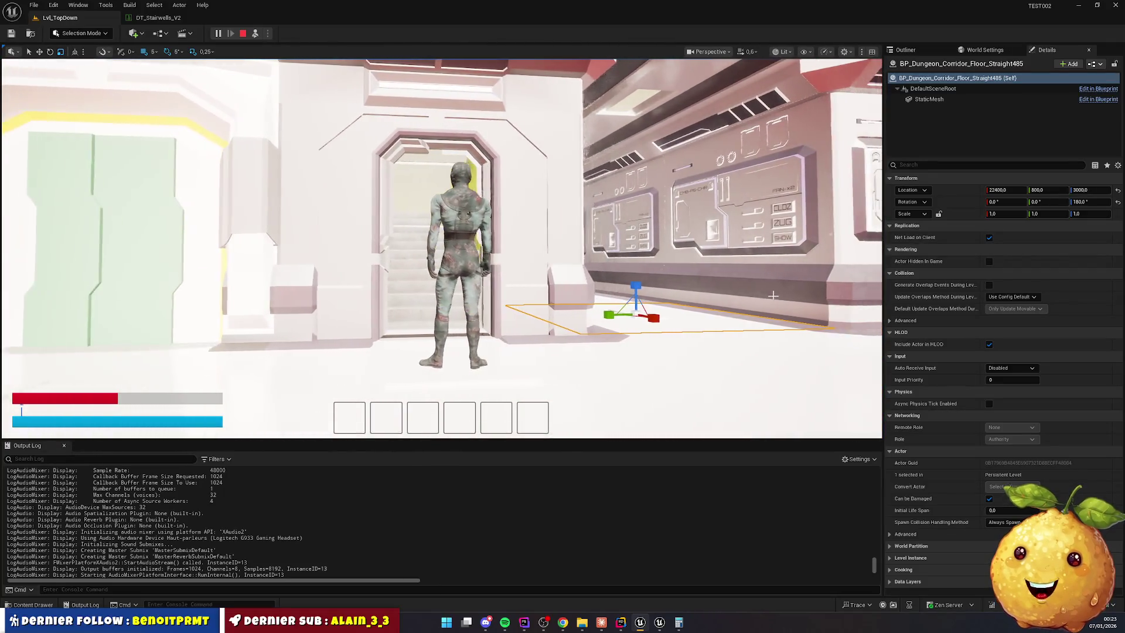
pyautogui.press('w')
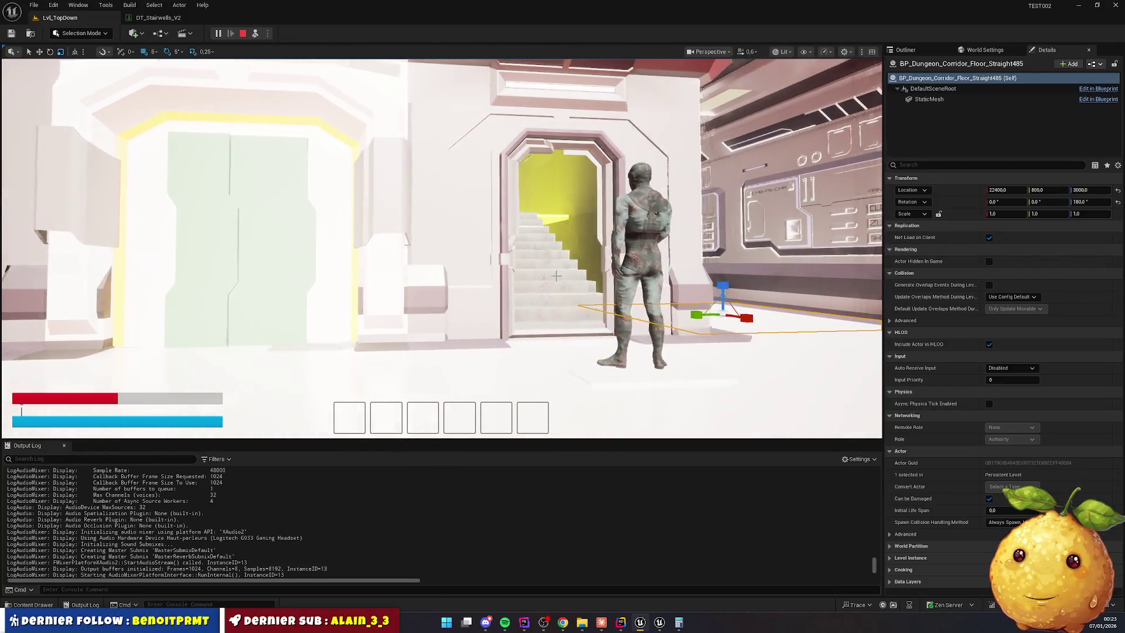
pyautogui.press('w')
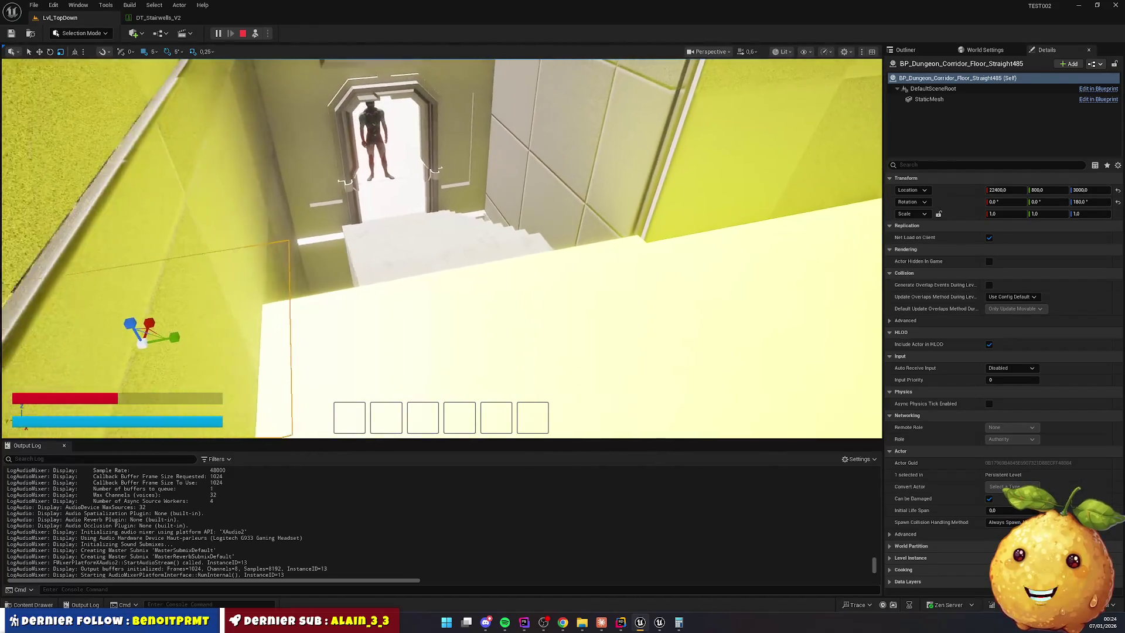
# Restore the stairs to Scale Y 1.0, shift them to X 22480, and inspect the gaps
pyautogui.click(436, 302)
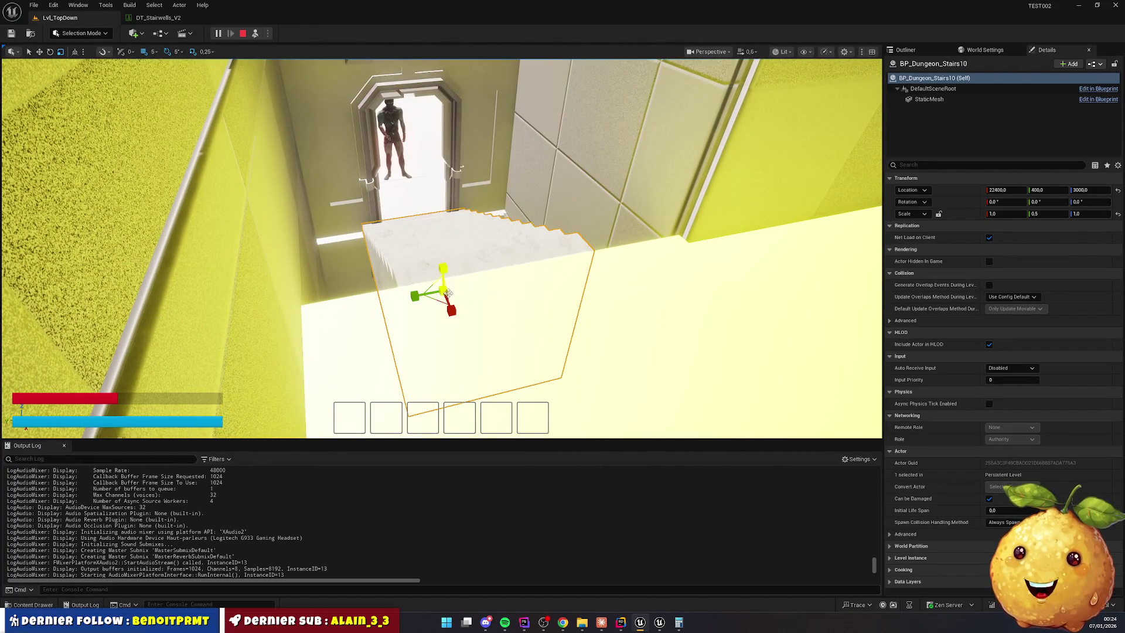
pyautogui.moveTo(415, 295)
pyautogui.mouseDown()
pyautogui.moveTo(395, 300)
pyautogui.moveTo(464, 348)
pyautogui.mouseUp()
pyautogui.press('w')
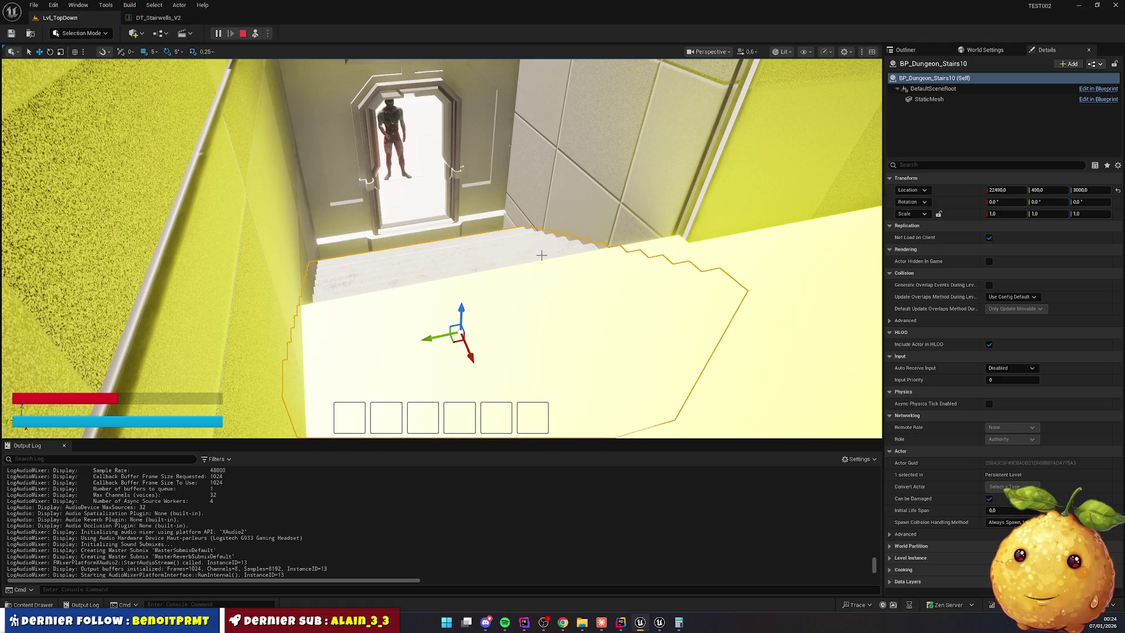
pyautogui.moveTo(650, 270)
pyautogui.mouseDown()
pyautogui.moveTo(761, 281)
pyautogui.moveTo(509, 294)
pyautogui.mouseUp()
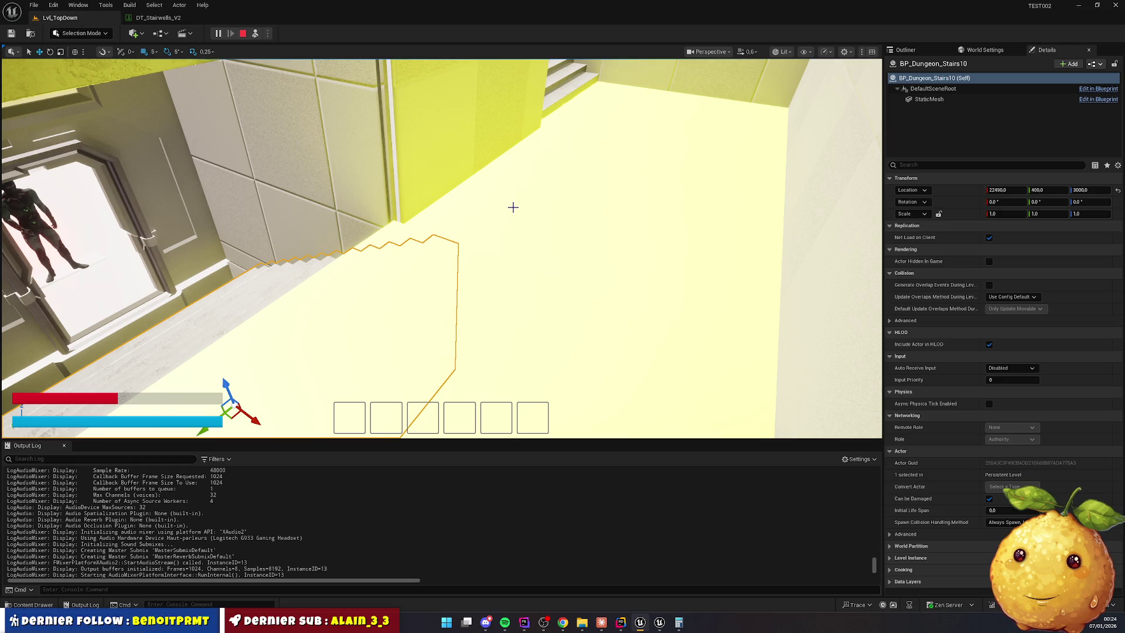
pyautogui.moveTo(436, 218); pyautogui.dragTo(435, 215)
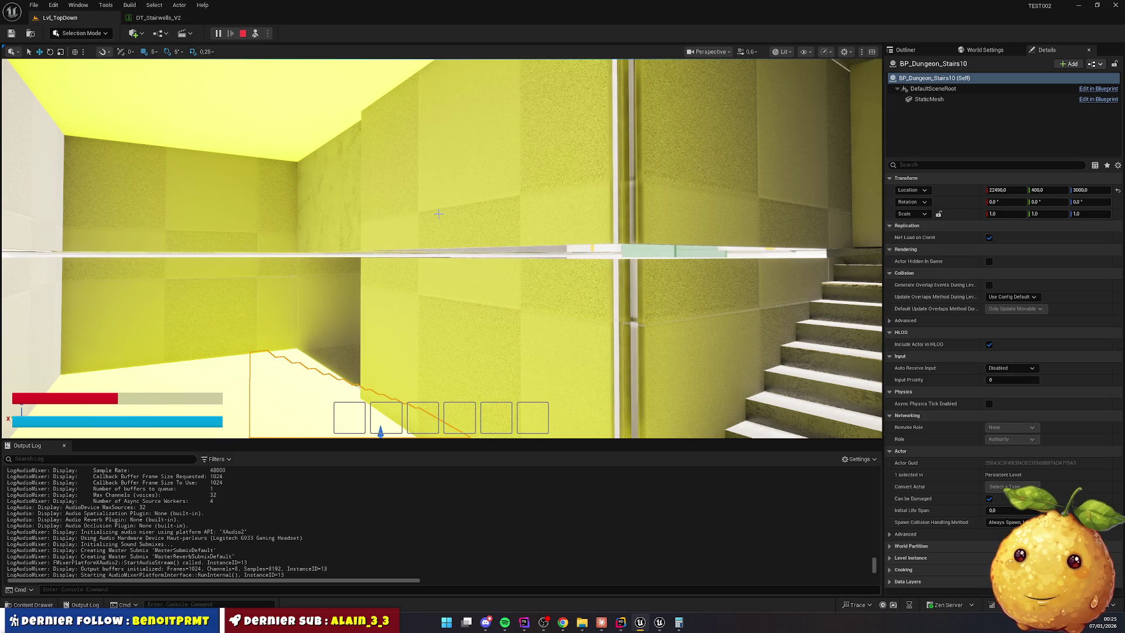
pyautogui.click(500, 173)
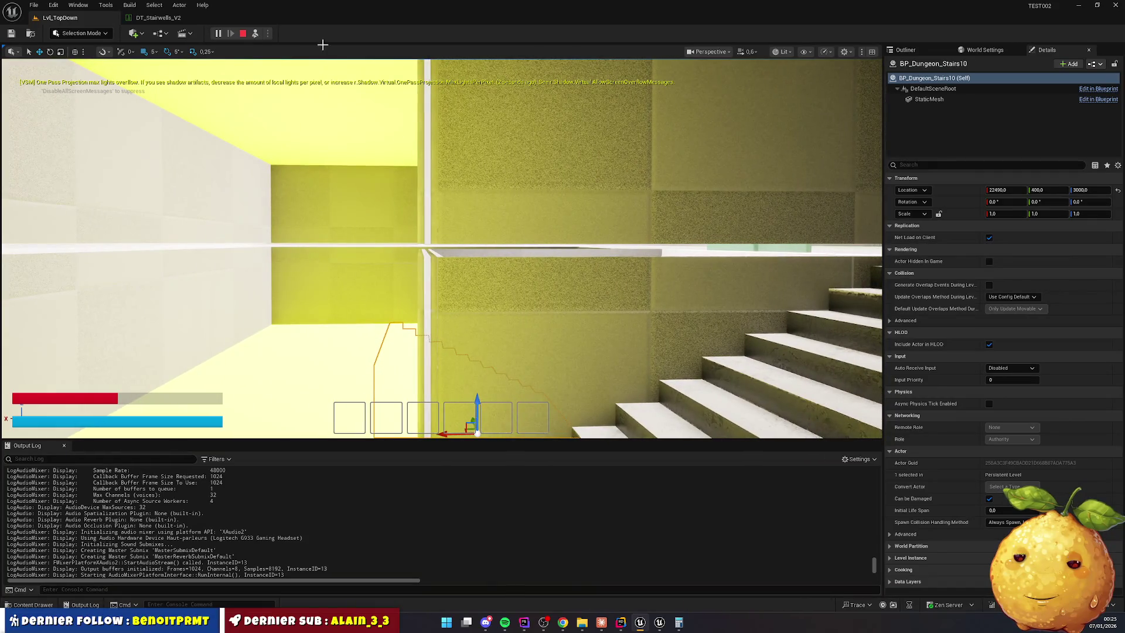
# Select BP_Dungeon_Wall_Raw87, browse Quick Add Shapes without adding, frame the wall, and stop play
pyautogui.click(134, 33)
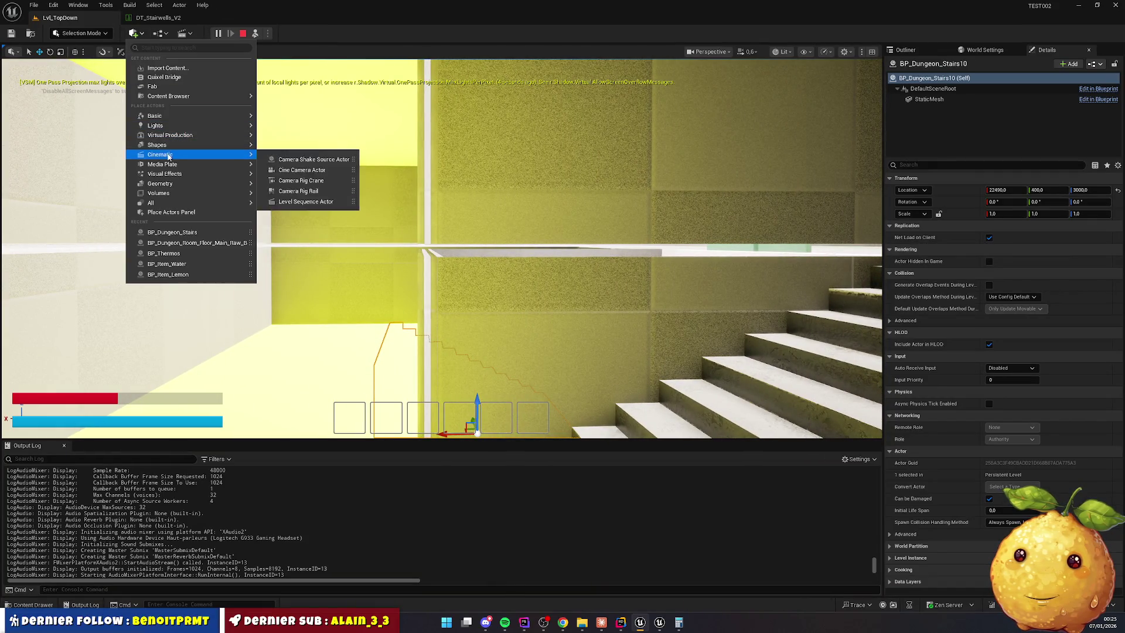
pyautogui.click(352, 176)
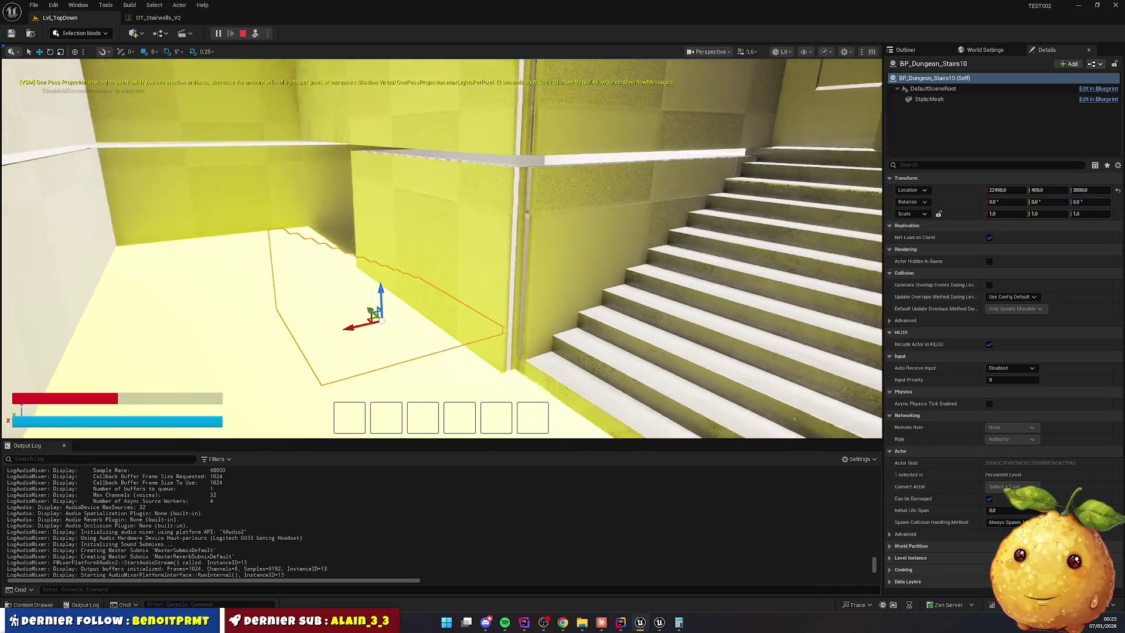
pyautogui.click(573, 198)
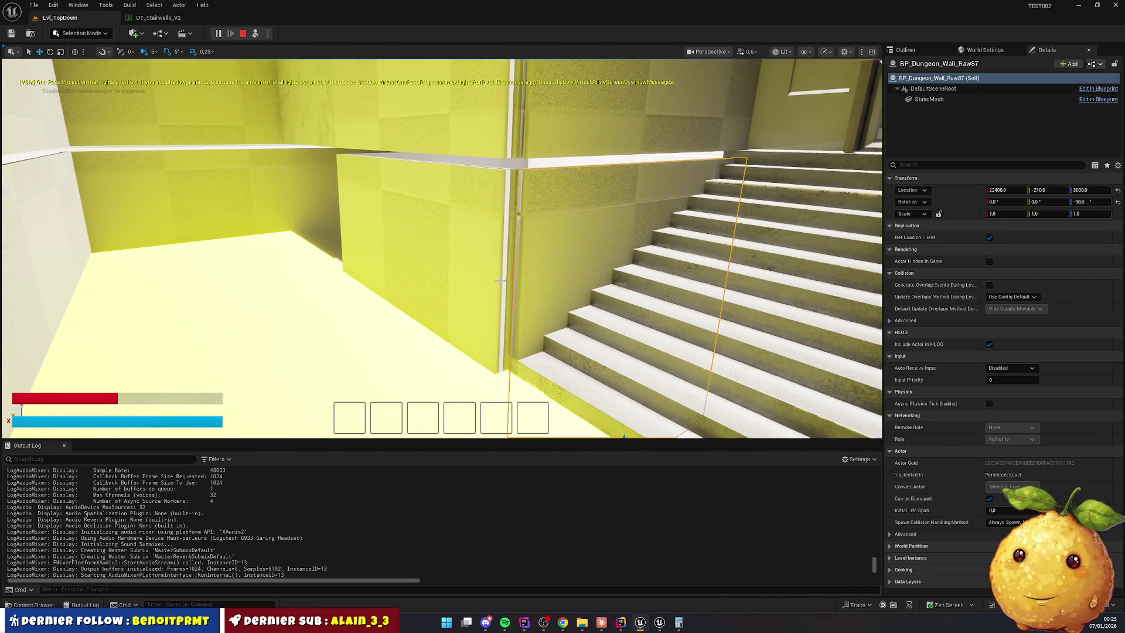
pyautogui.click(135, 33)
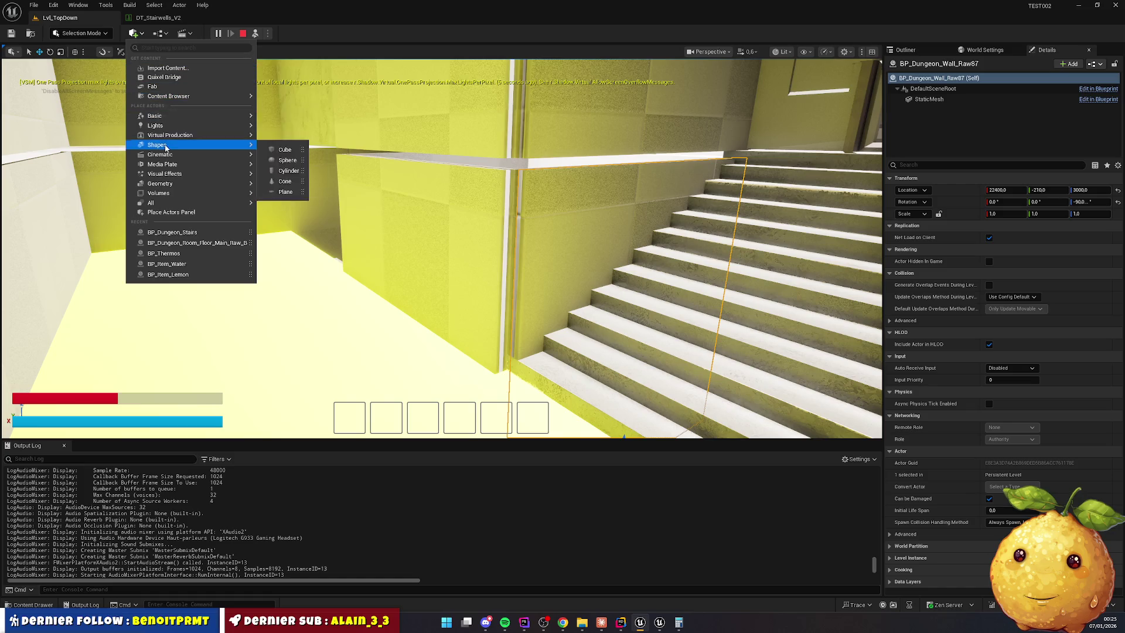
pyautogui.moveTo(195, 147)
pyautogui.press('Escape')
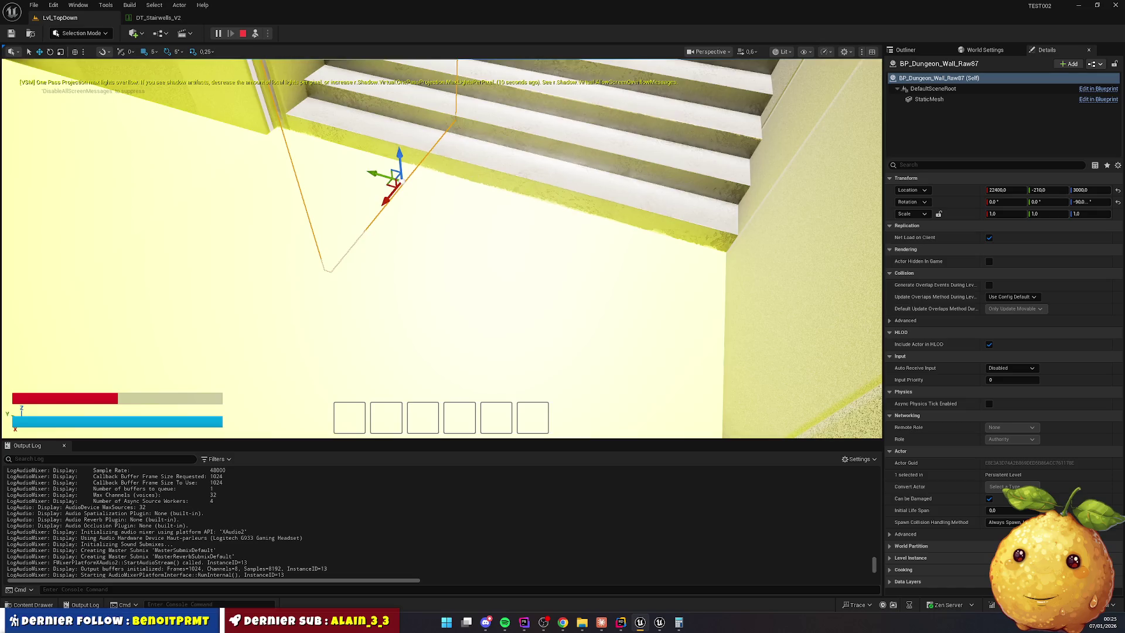
pyautogui.press('f')
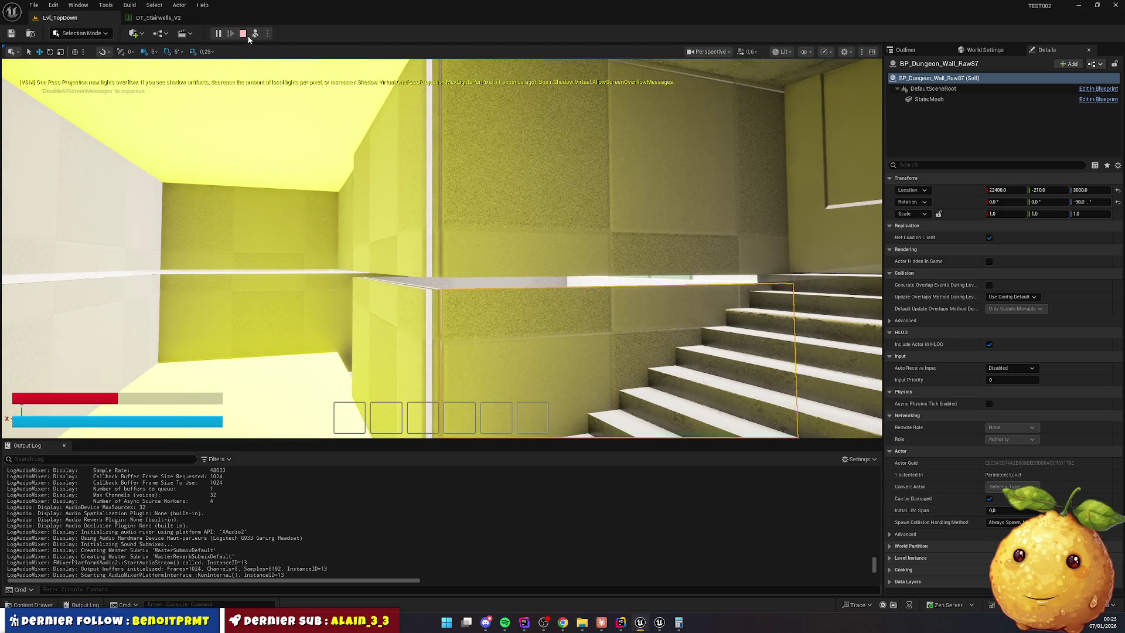
pyautogui.click(242, 33)
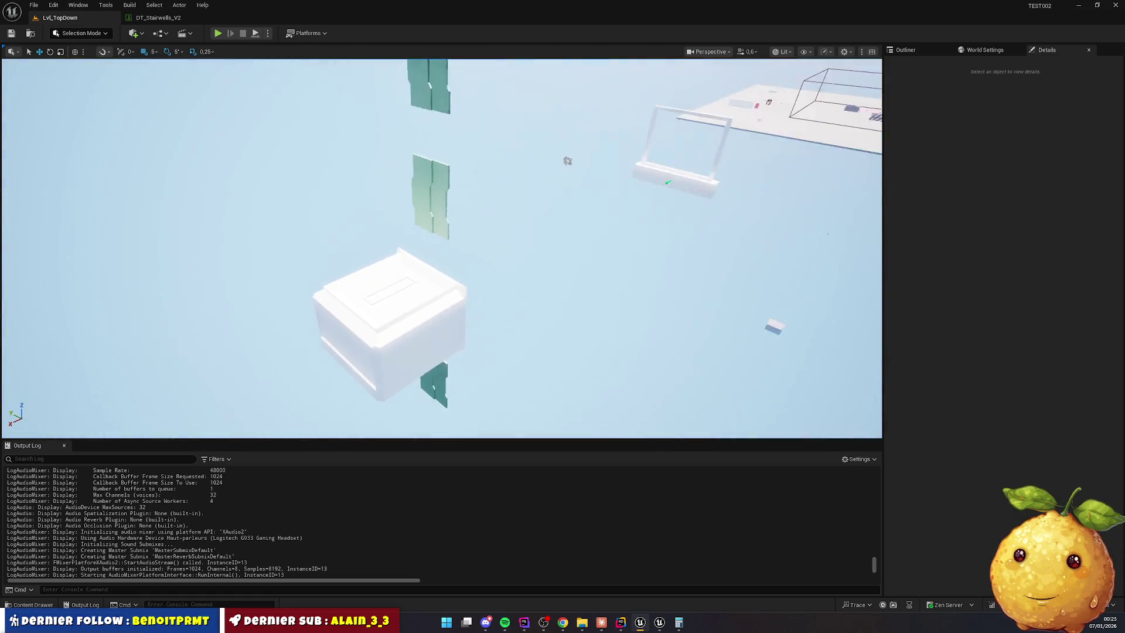
# Add the Escaliers note 'On voit le jour entre les étages dans les cages' to TOUT DOUX.md
pyautogui.click(621, 622)
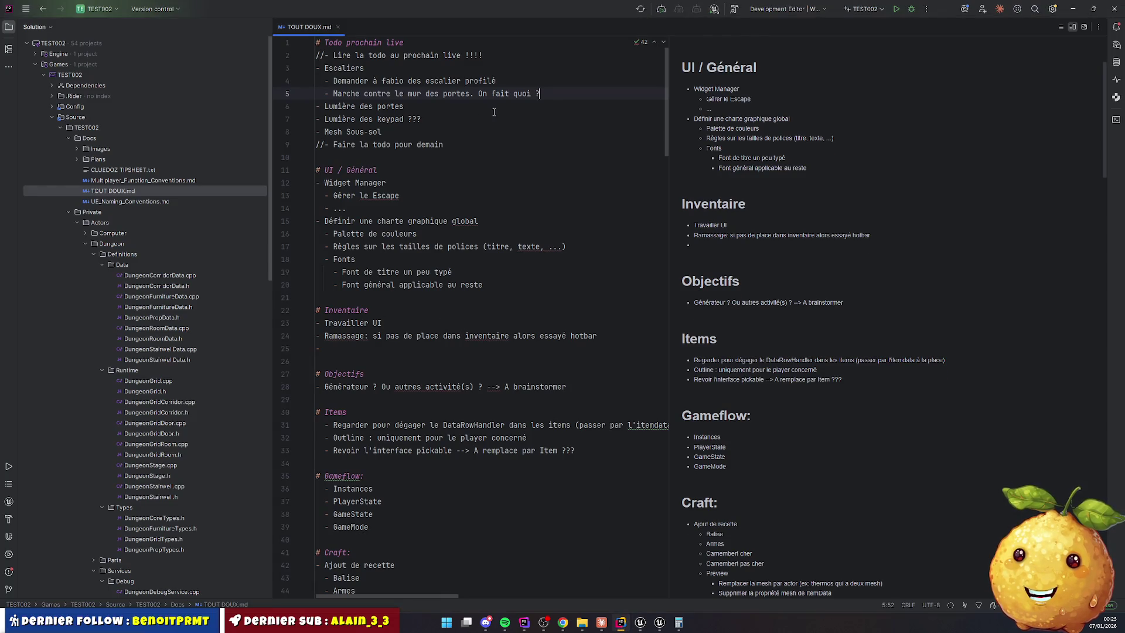
pyautogui.press('Return')
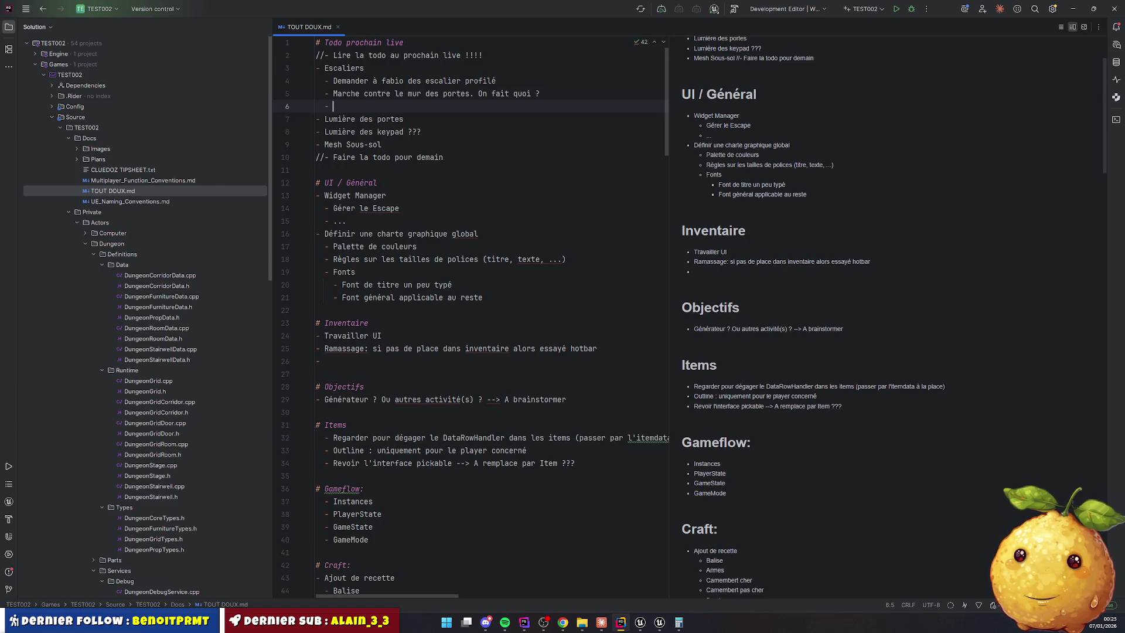
pyautogui.write('On vo')
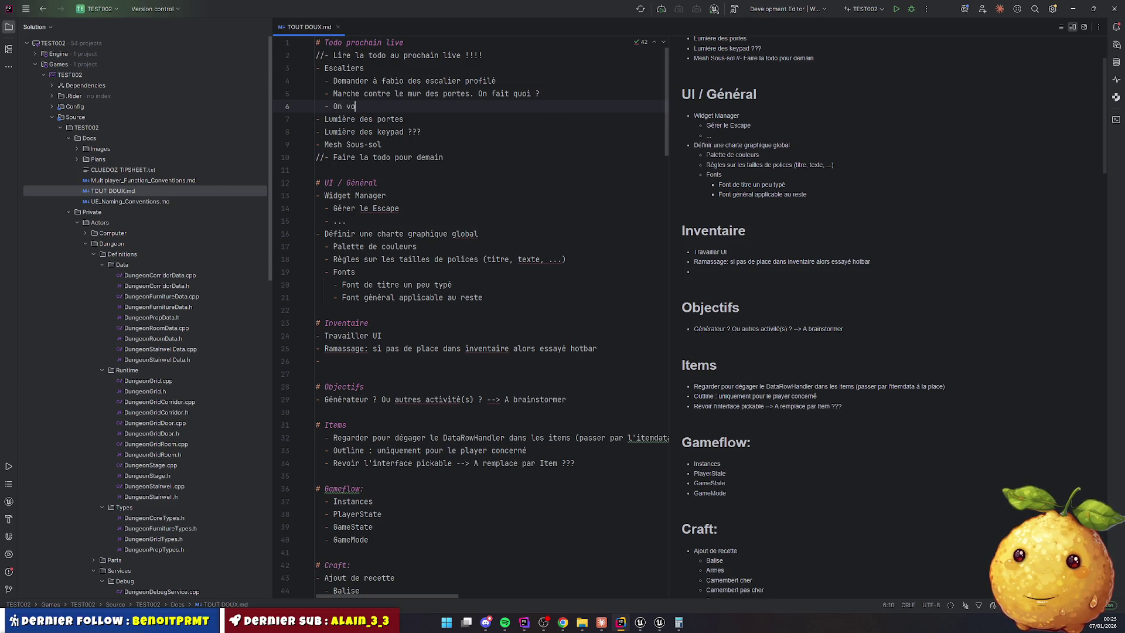
pyautogui.write('it le jour entre les étages d')
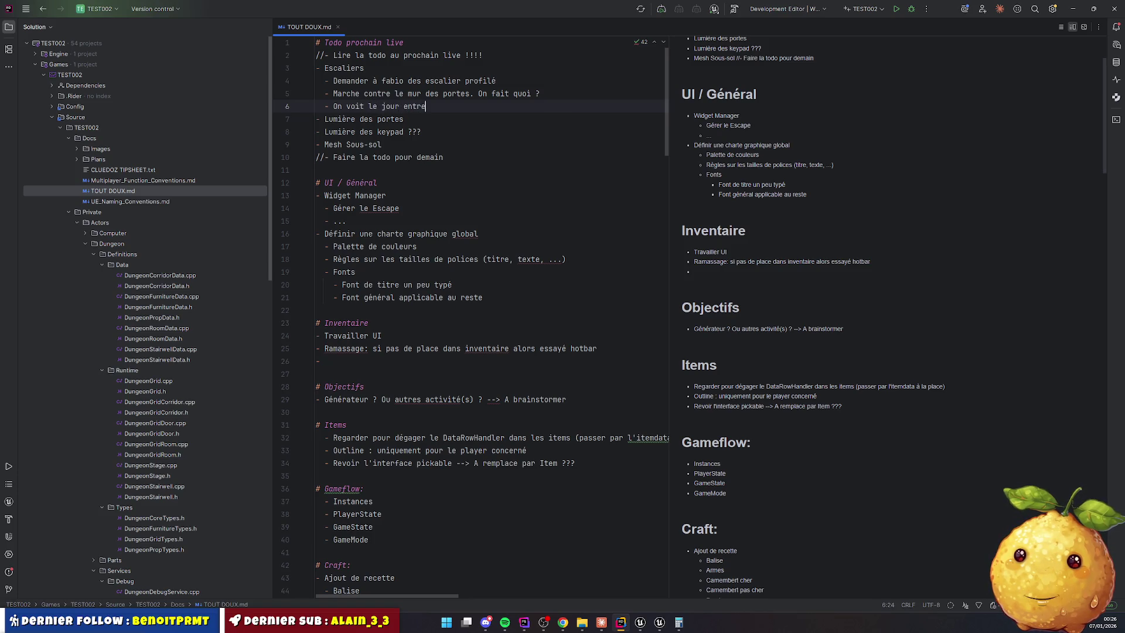
pyautogui.write('ans ')
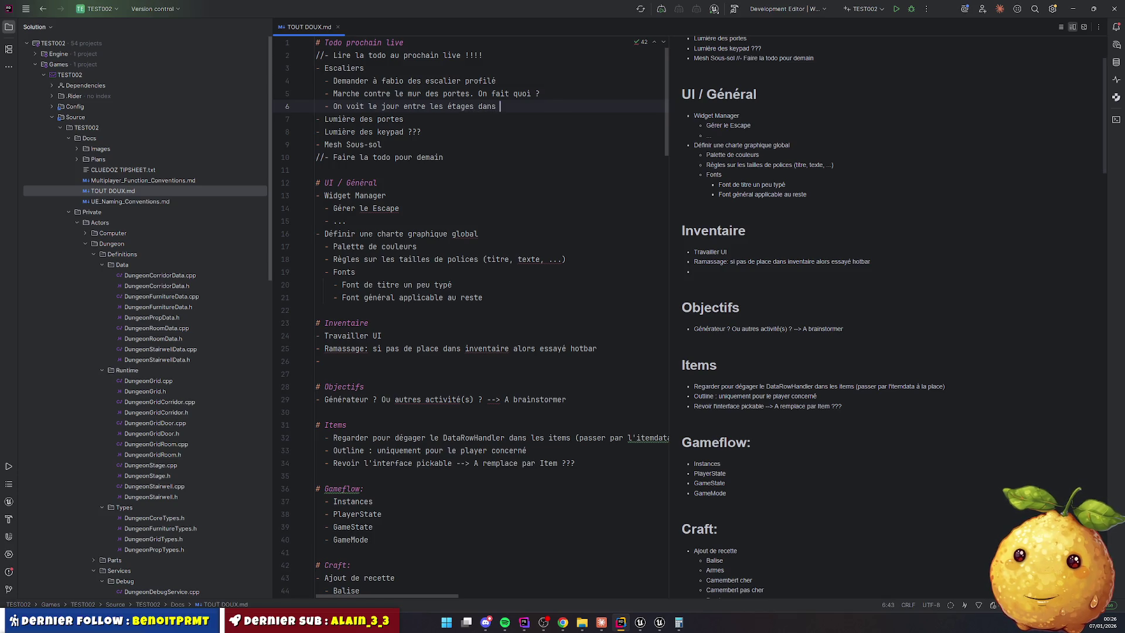
pyautogui.write('les cafes')
pyautogui.press('BackSpace')
pyautogui.press('BackSpace')
pyautogui.write('ges')
pyautogui.click(405, 118)
pyautogui.click(640, 622)
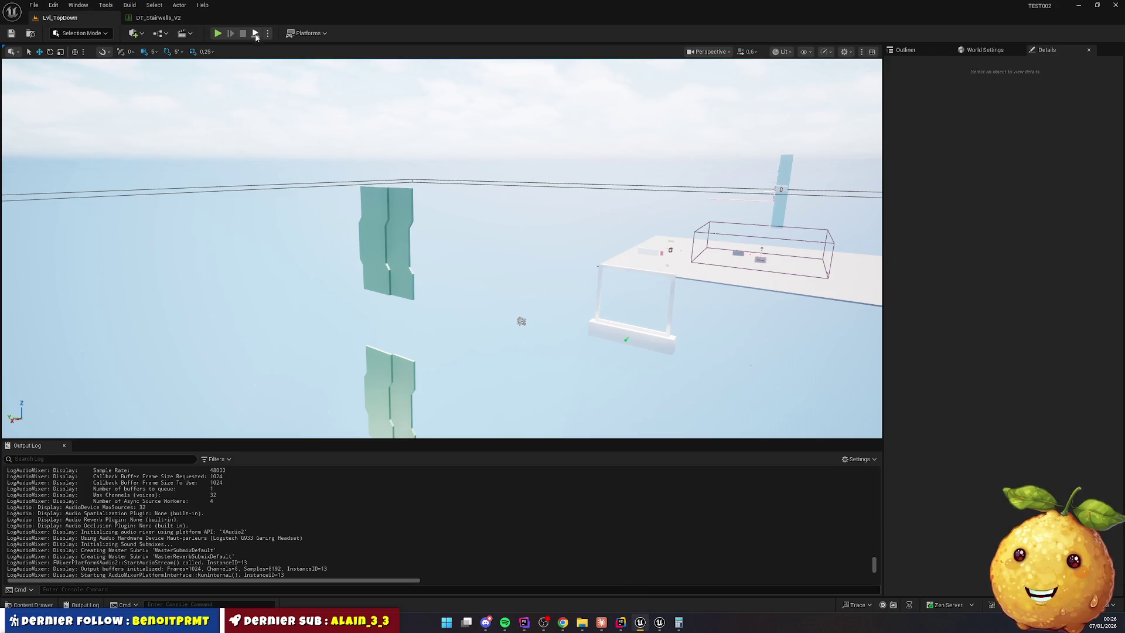
# Start a play test and walk down the stairwell to the lower landing, looking around
pyautogui.hotkey('alt', 'p')
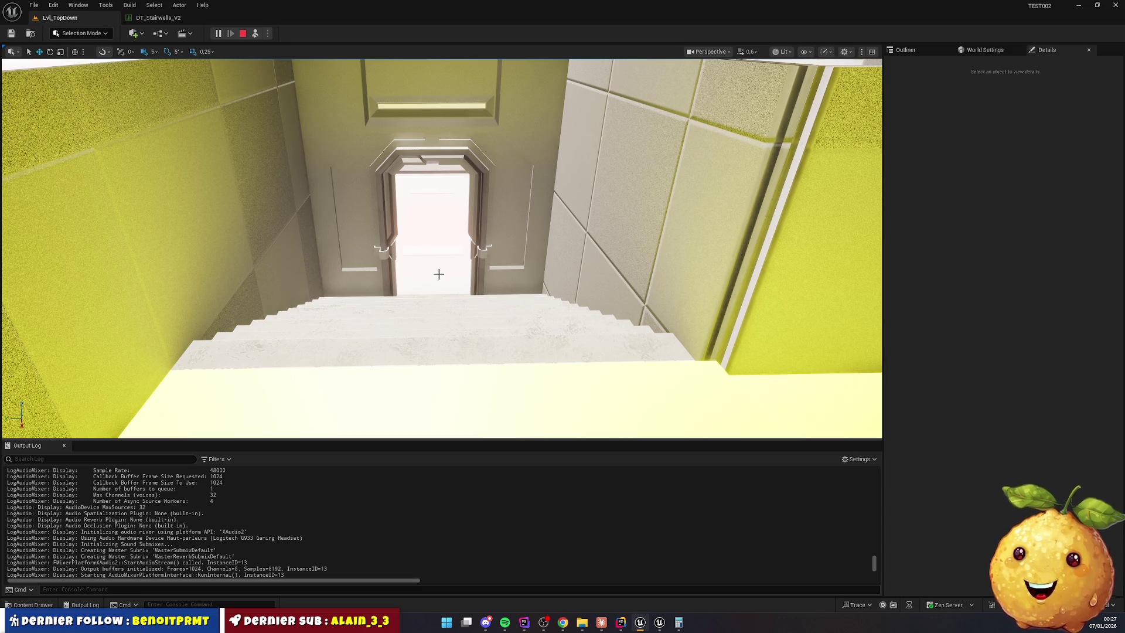
pyautogui.press('w')
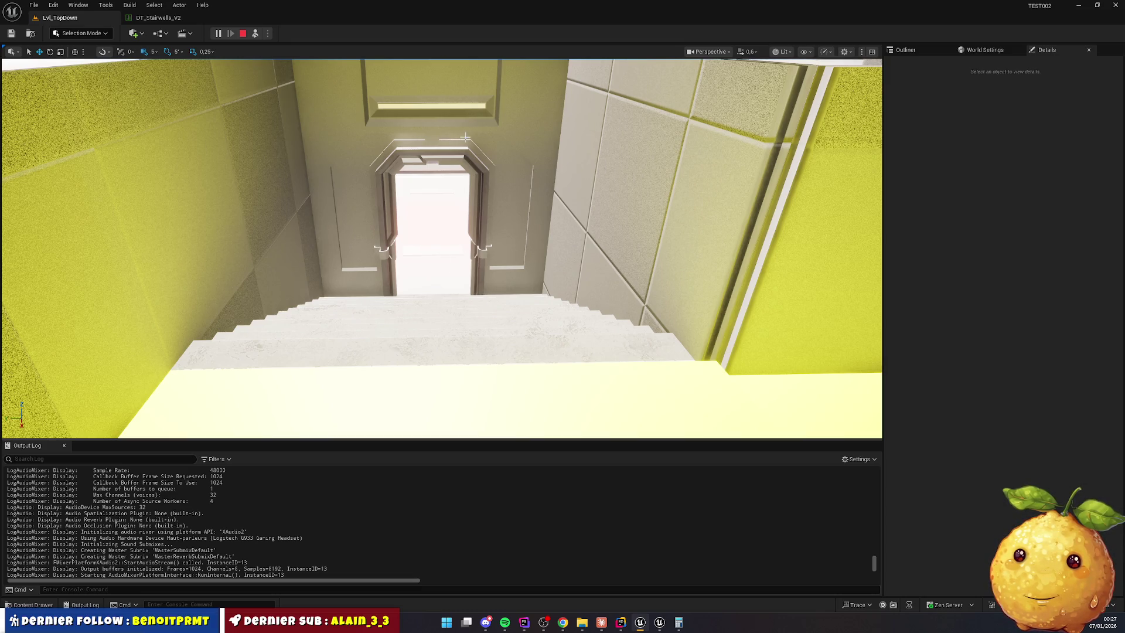
pyautogui.press('w')
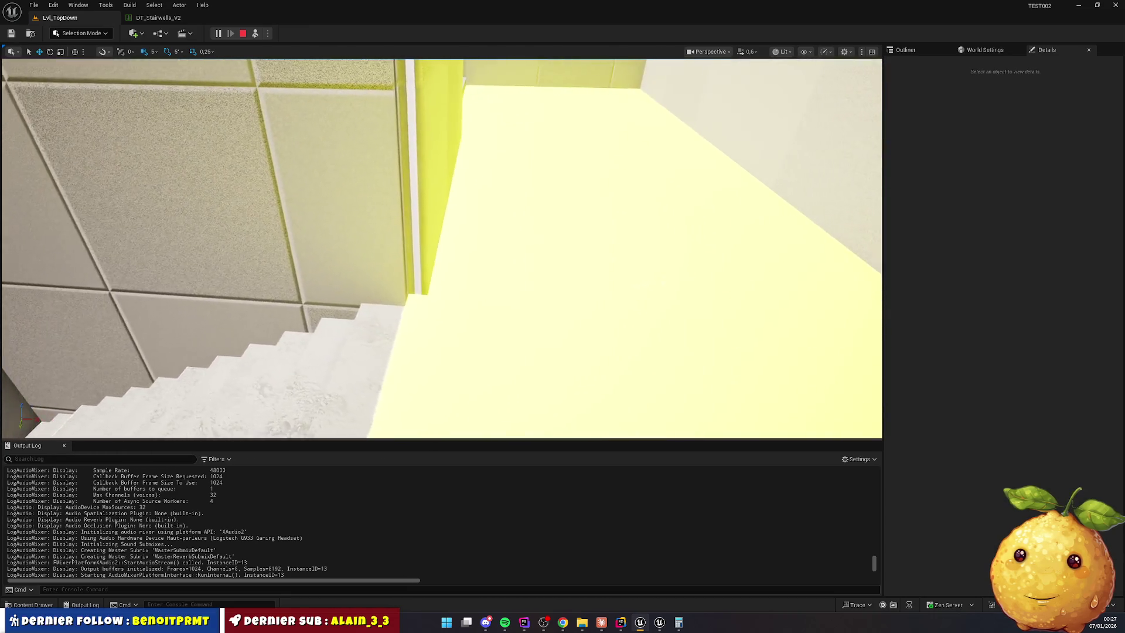
pyautogui.press('w')
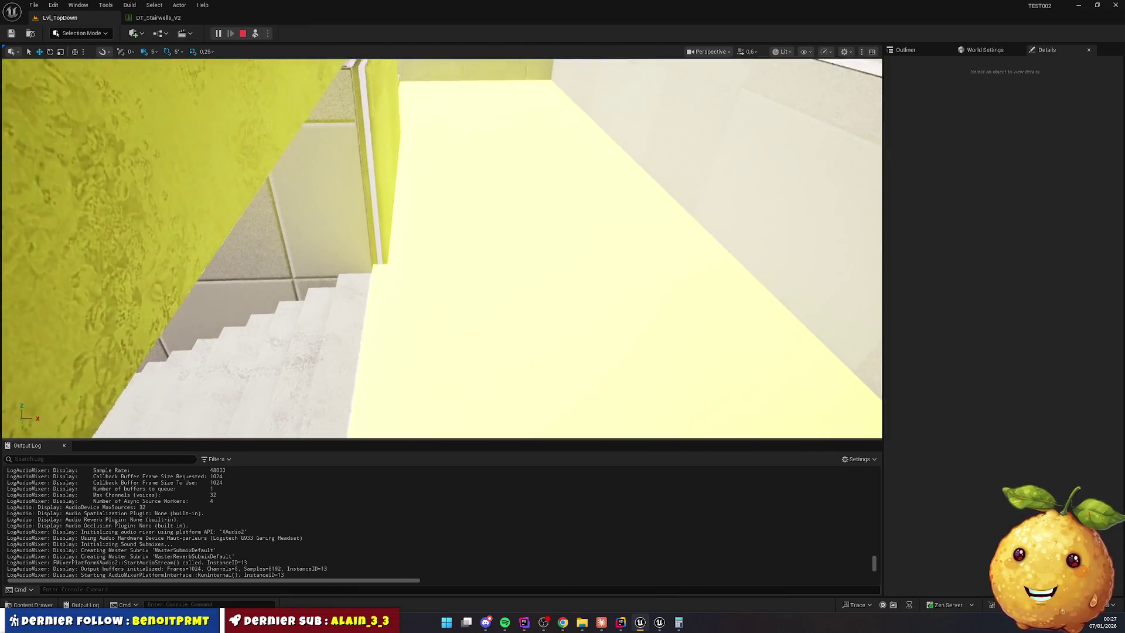
pyautogui.press('w')
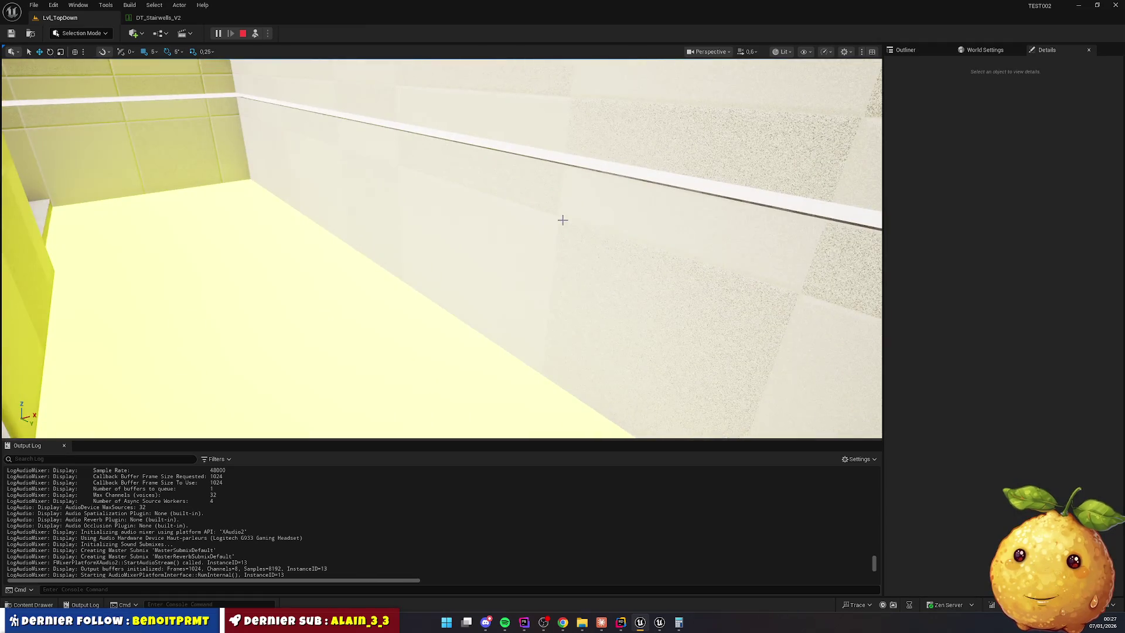
pyautogui.press('w')
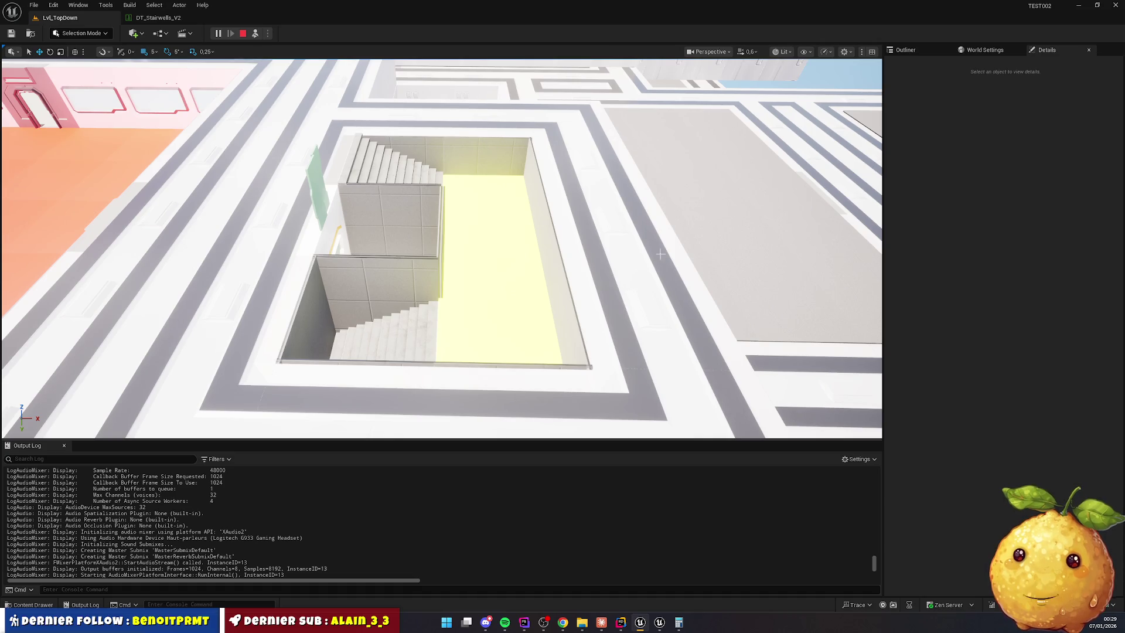
# Fly over the stairwells and pink room, release the mouse with Shift+F1, and stop play
pyautogui.moveTo(565, 301)
pyautogui.mouseDown()
pyautogui.moveTo(567, 310)
pyautogui.moveTo(567, 301)
pyautogui.mouseUp()
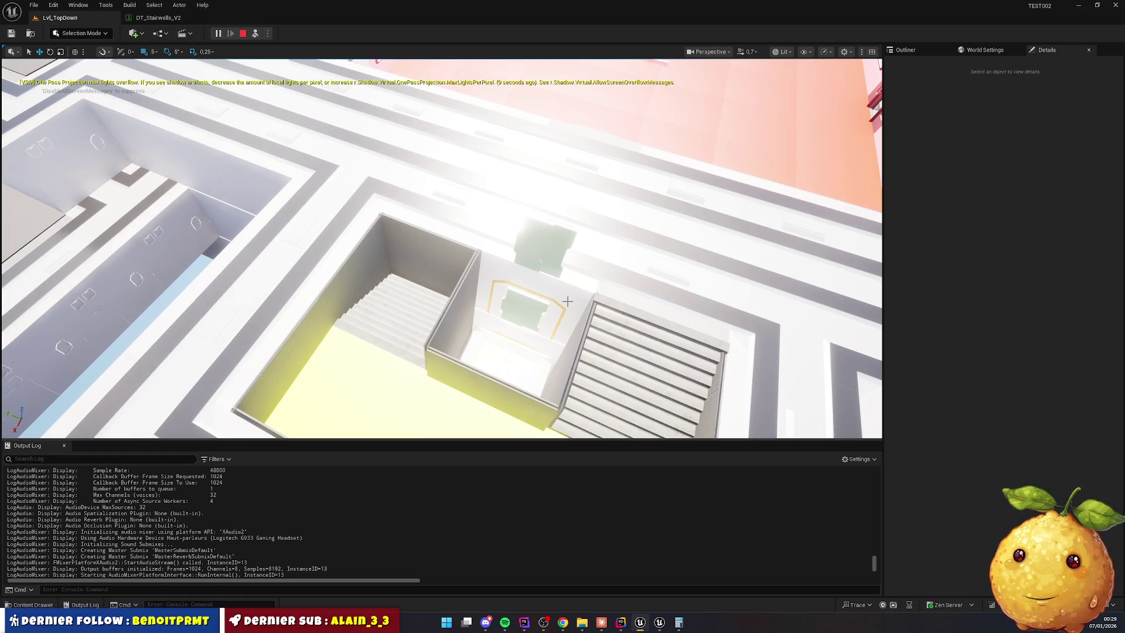
pyautogui.moveTo(567, 301); pyautogui.dragTo(567, 301)
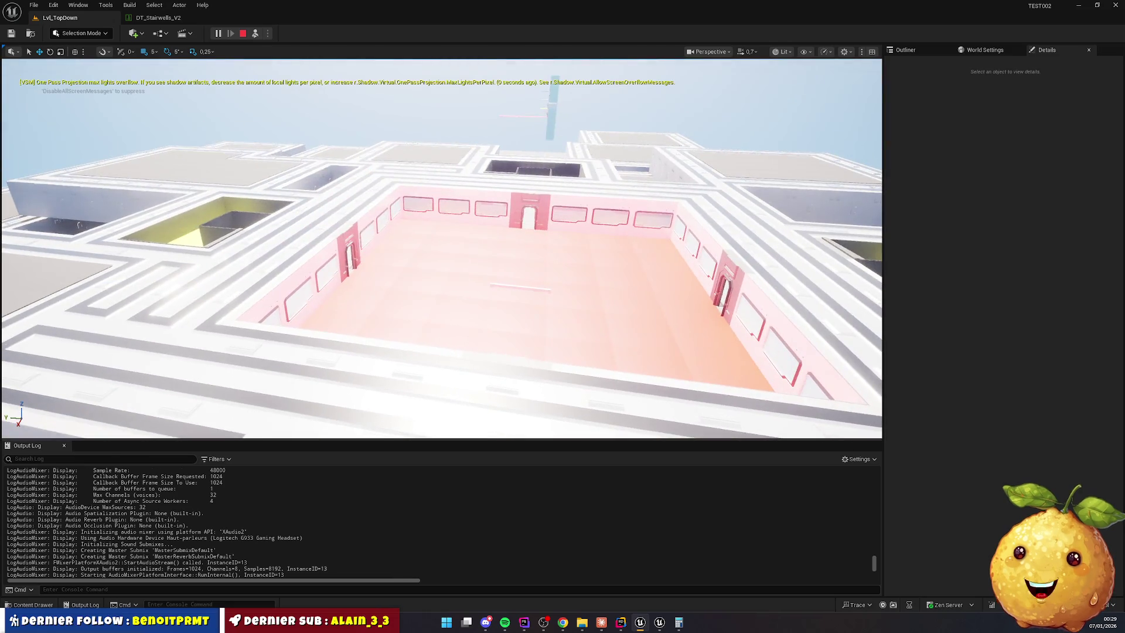
pyautogui.hotkey('shift', 'F1')
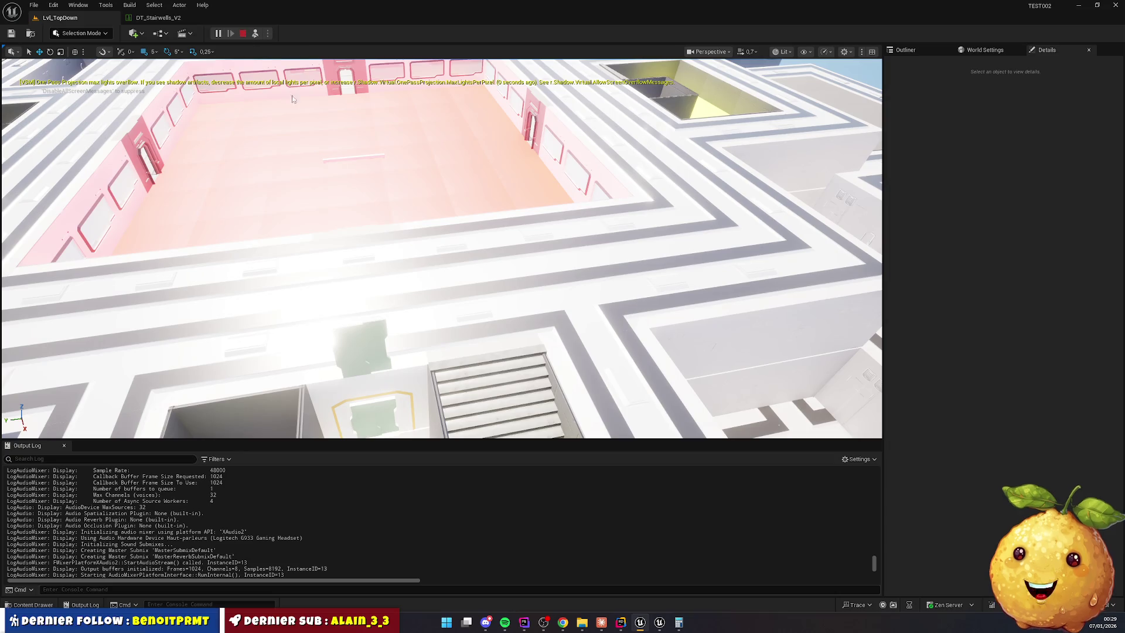
pyautogui.click(244, 34)
# Select the DirectionalLight in the Outliner and tick Cast Shadows in its Details
pyautogui.click(908, 50)
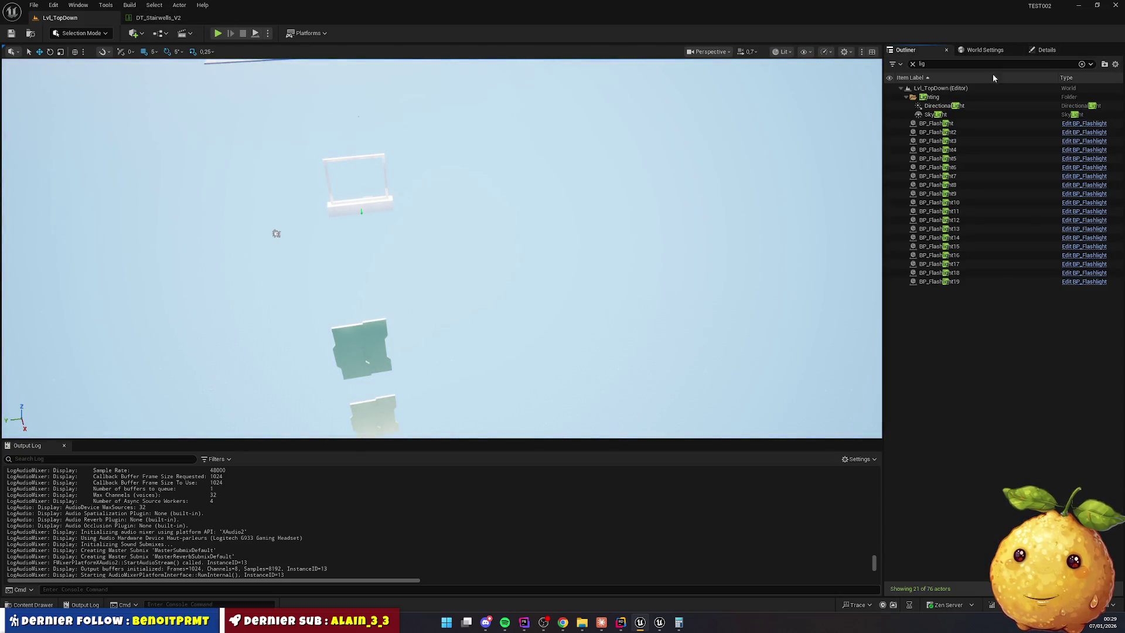
pyautogui.click(1046, 51)
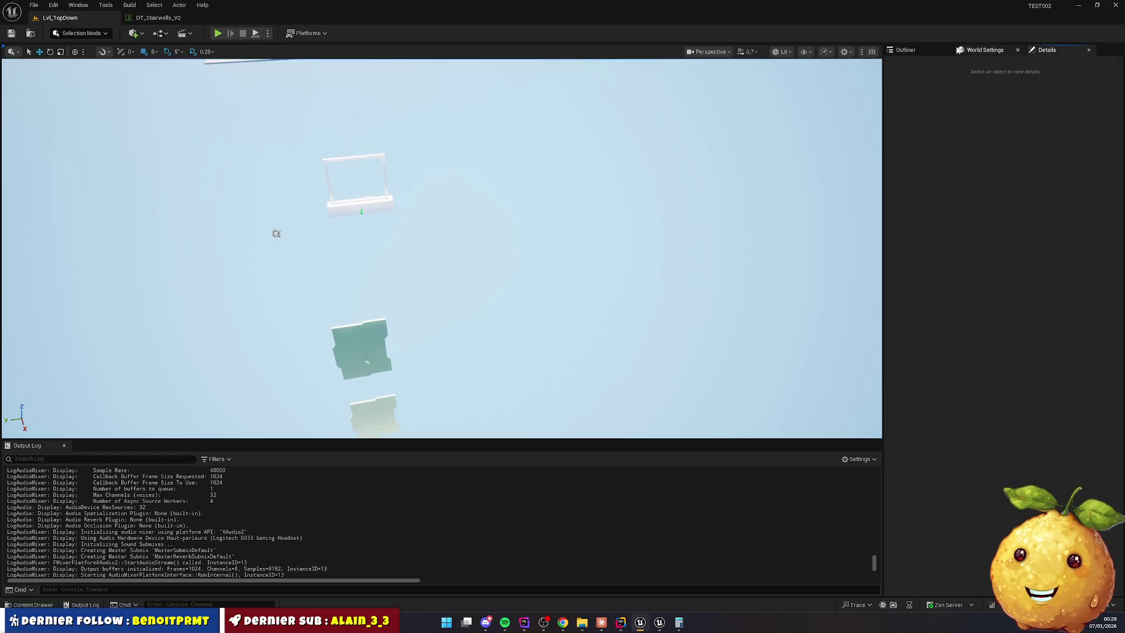
pyautogui.click(905, 50)
pyautogui.click(1002, 105)
pyautogui.click(1046, 51)
pyautogui.click(987, 331)
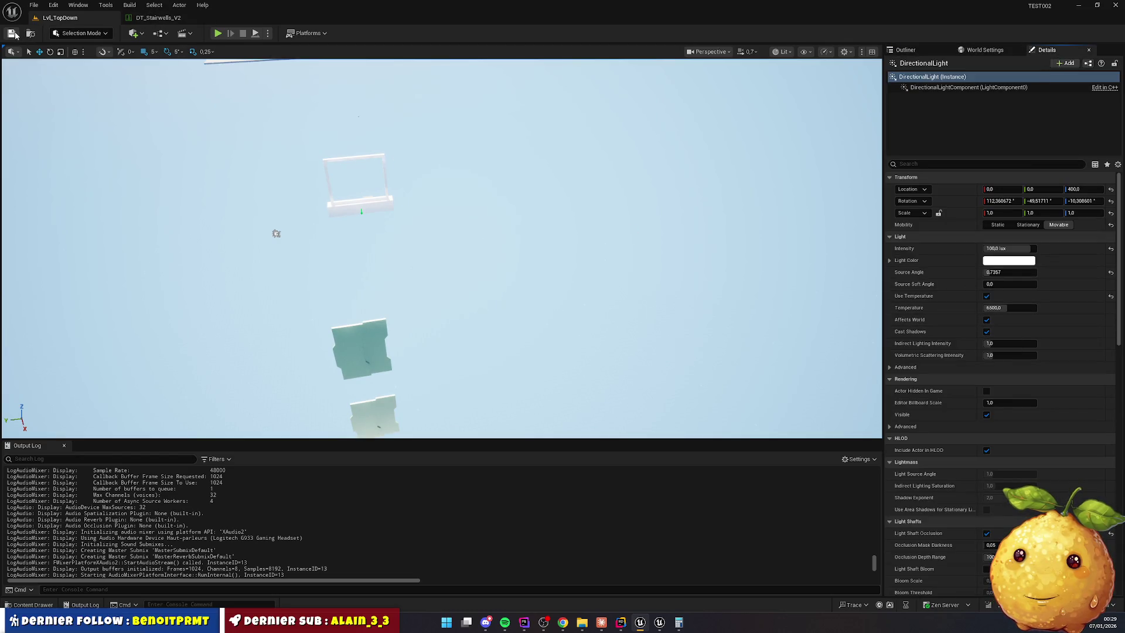
pyautogui.moveTo(213, 77)
pyautogui.mouseDown()
pyautogui.moveTo(229, 178)
pyautogui.moveTo(460, 164)
pyautogui.mouseUp()
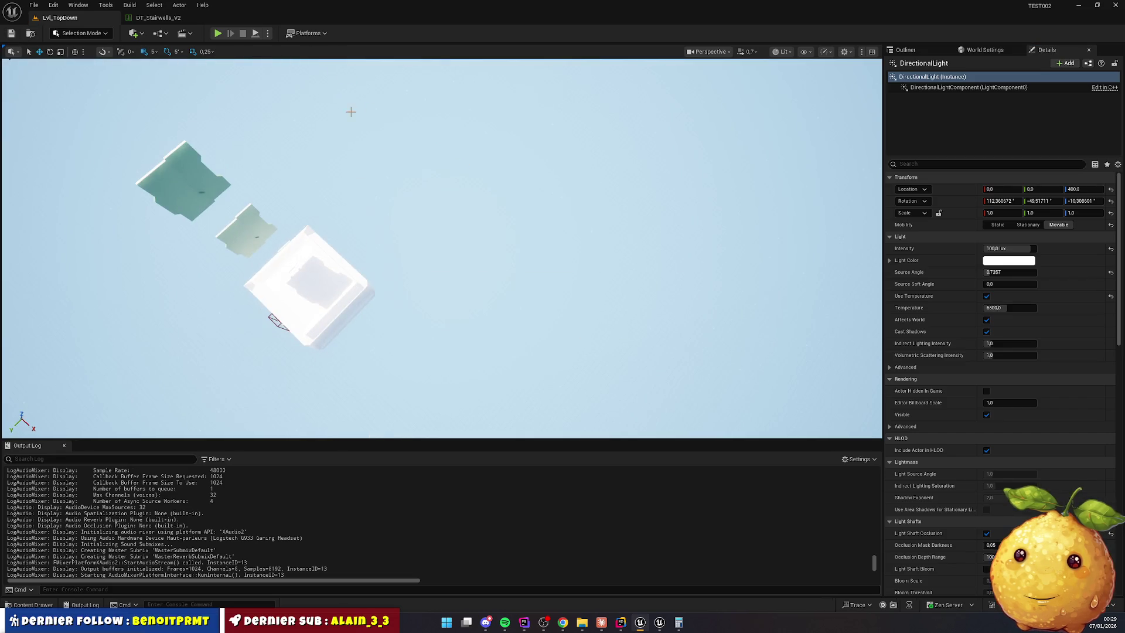
pyautogui.click(620, 622)
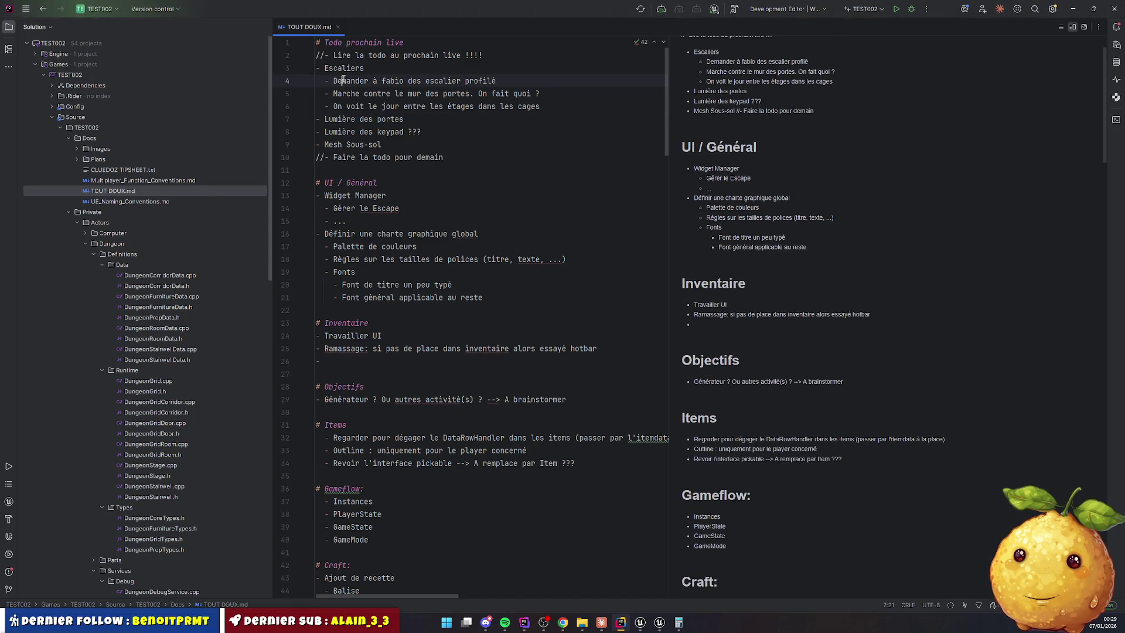
# Replace 'On fait quoi ?' on line 5 with '--> Transformer en 3x3'
pyautogui.moveTo(341, 81); pyautogui.dragTo(462, 81)
pyautogui.click(364, 93)
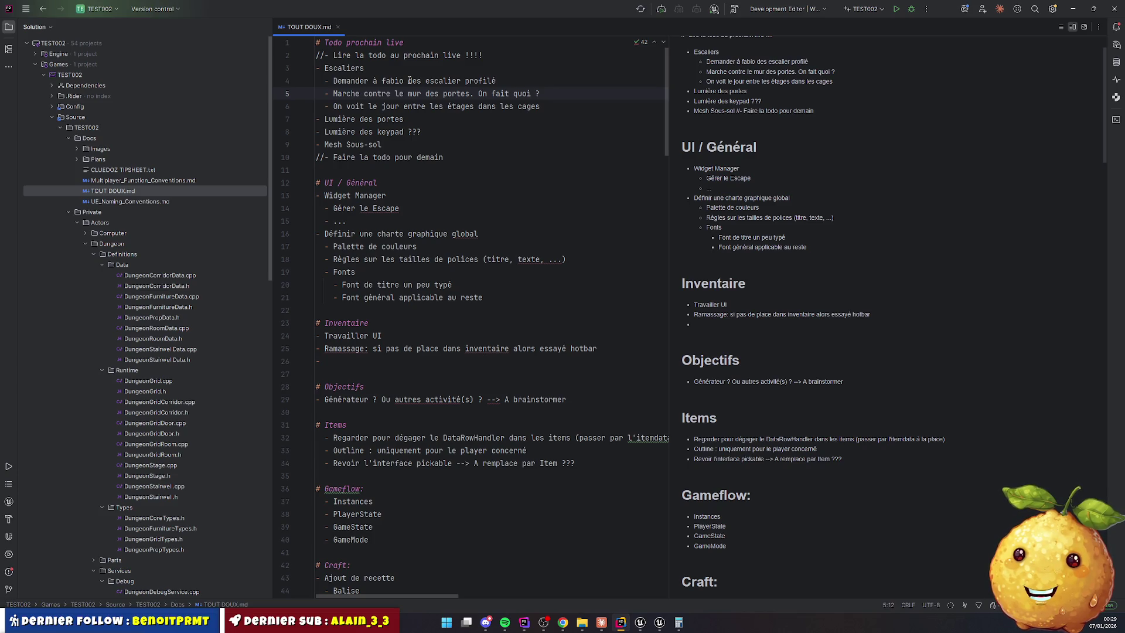
pyautogui.press('End')
pyautogui.write('--')
pyautogui.hotkey('ctrl', 'shift', 'Left')
pyautogui.hotkey('ctrl', 'shift', 'Left')
pyautogui.hotkey('ctrl', 'shift', 'Left')
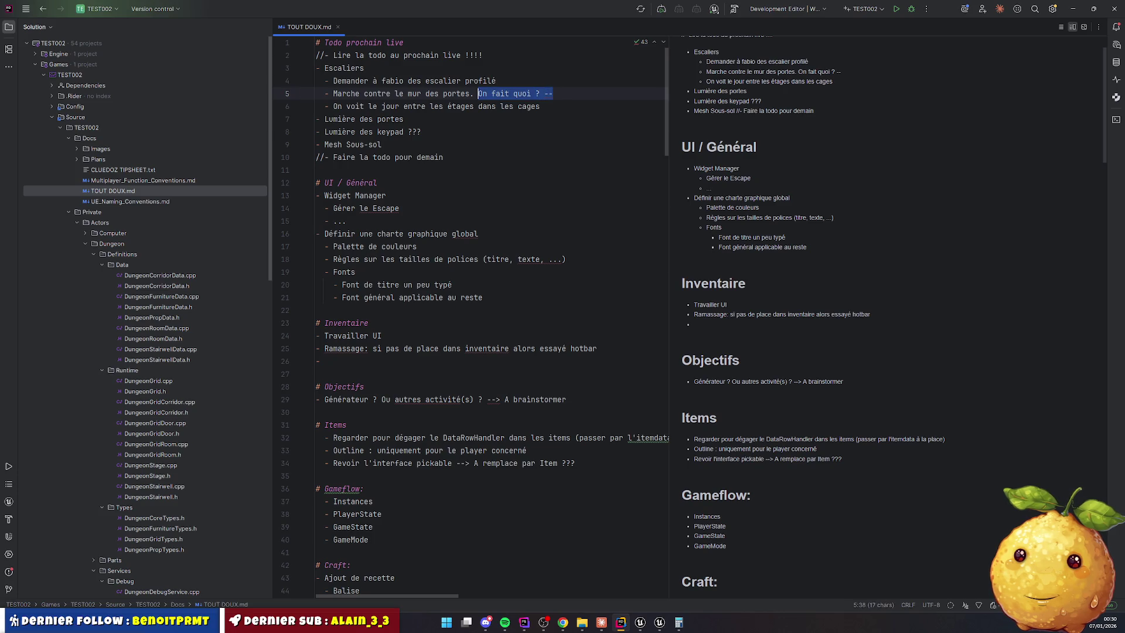
pyautogui.press('BackSpace')
pyautogui.press('BackSpace')
pyautogui.write('--')
pyautogui.write('Tr')
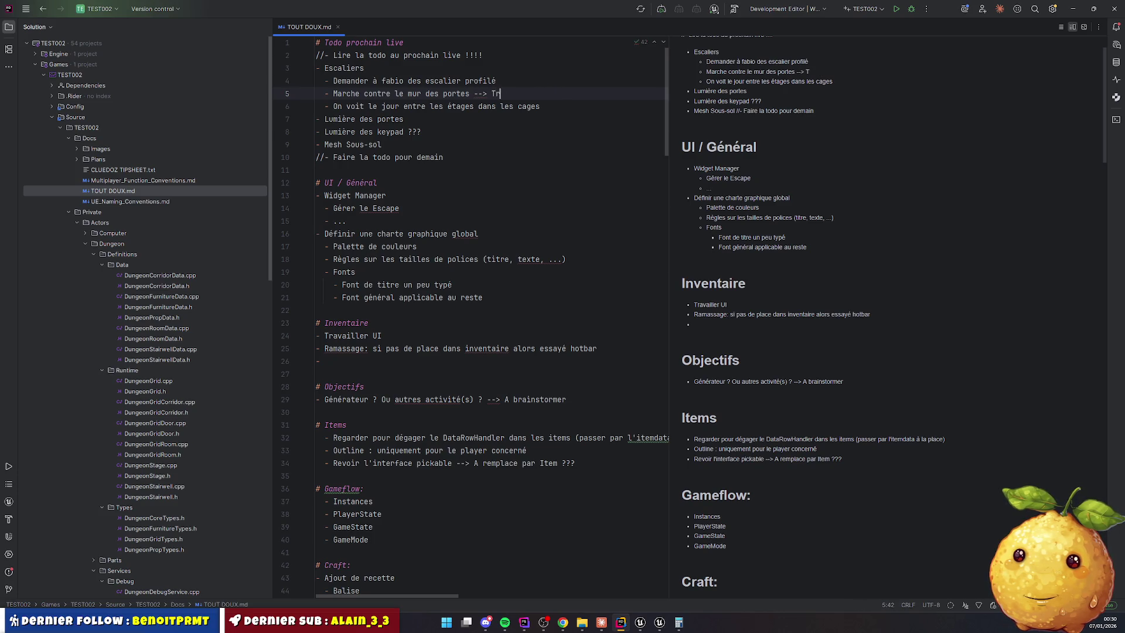
pyautogui.write('ansformer en,')
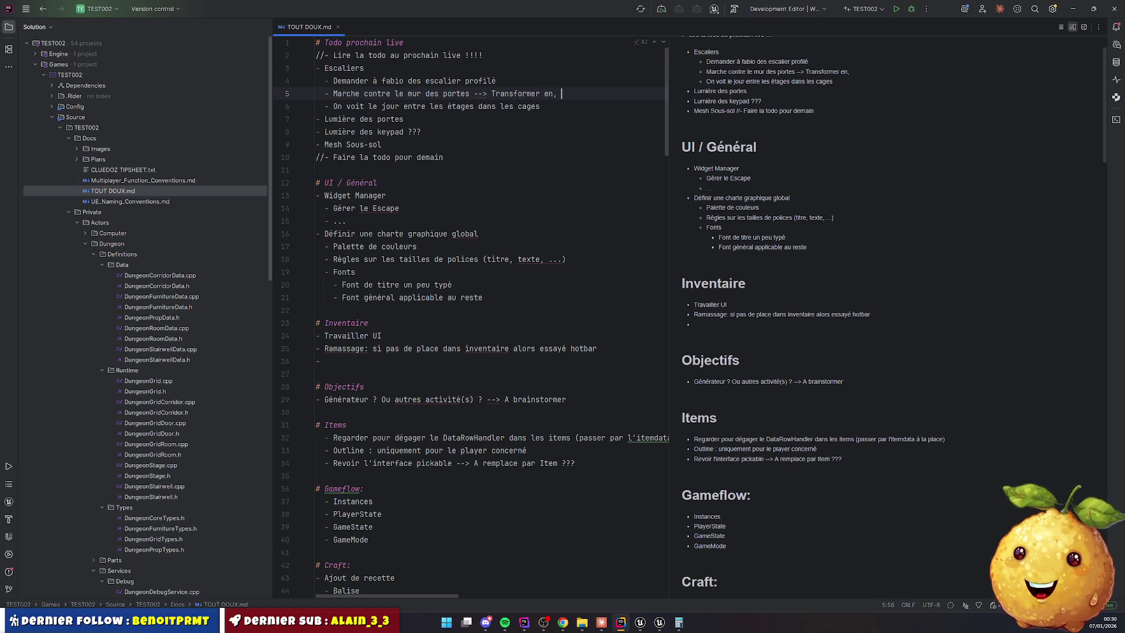
pyautogui.press('BackSpace')
pyautogui.press('BackSpace')
pyautogui.write('3x3')
pyautogui.click(540, 106)
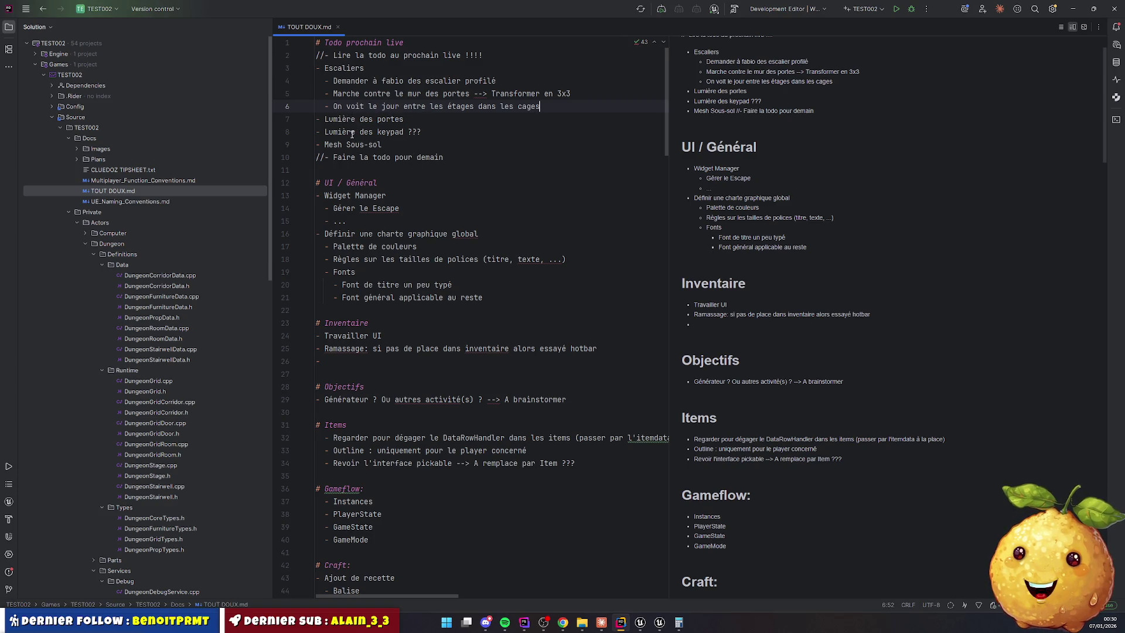
# Uncomment the 'Lire la todo au prochain live !!!!' line and minimize Rider
pyautogui.click(351, 55)
pyautogui.press('Home')
pyautogui.press('Delete')
pyautogui.press('Delete')
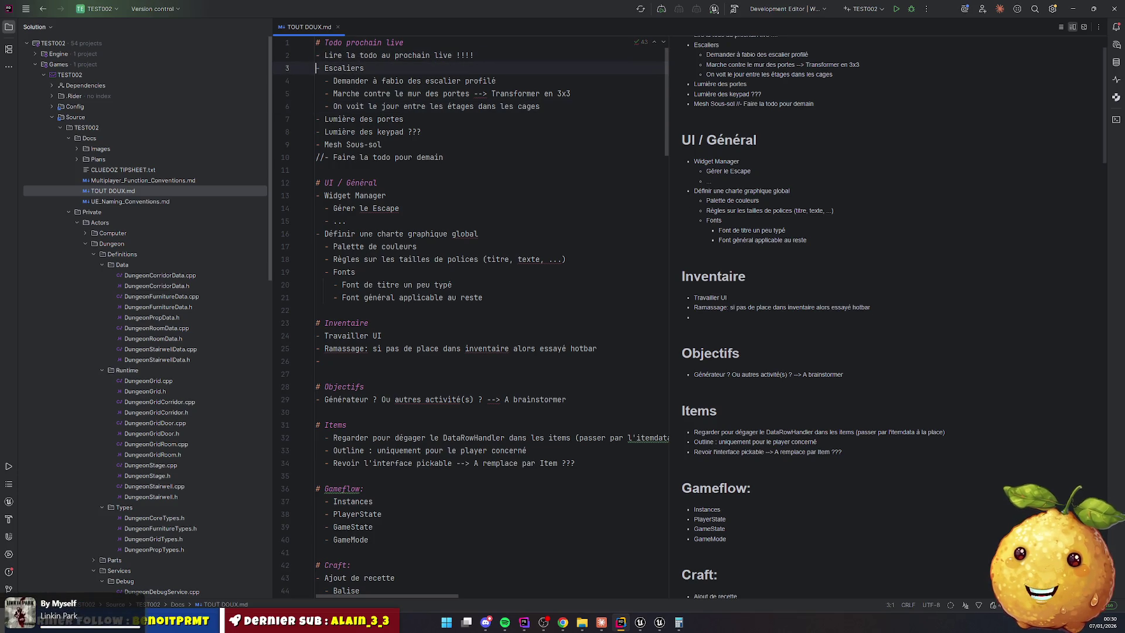
pyautogui.click(316, 170)
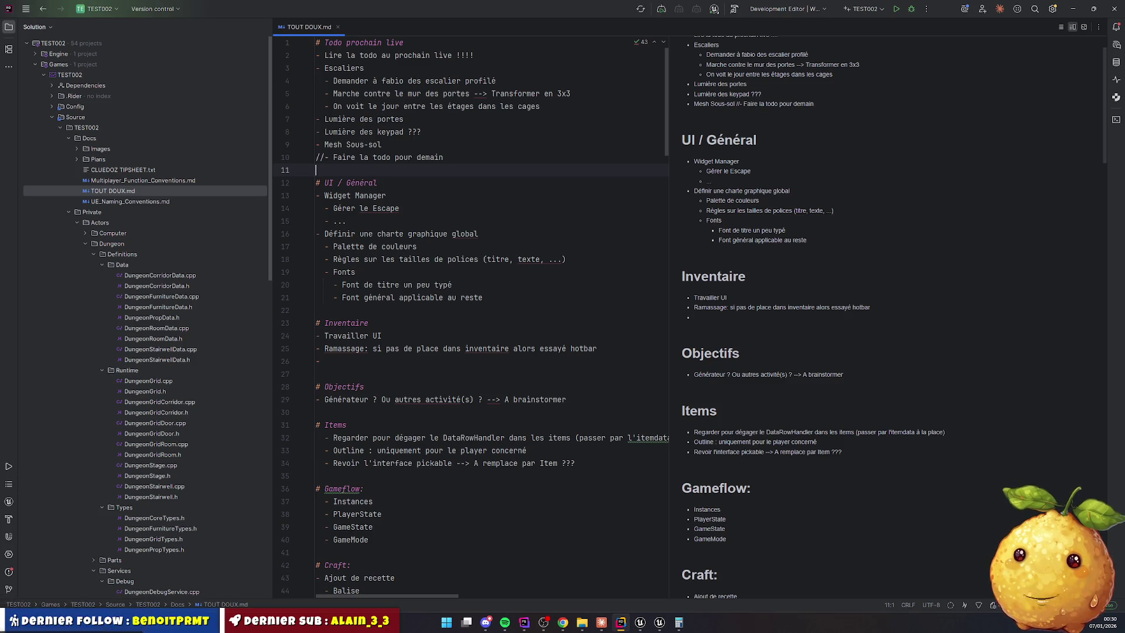
pyautogui.click(1072, 9)
pyautogui.click(622, 623)
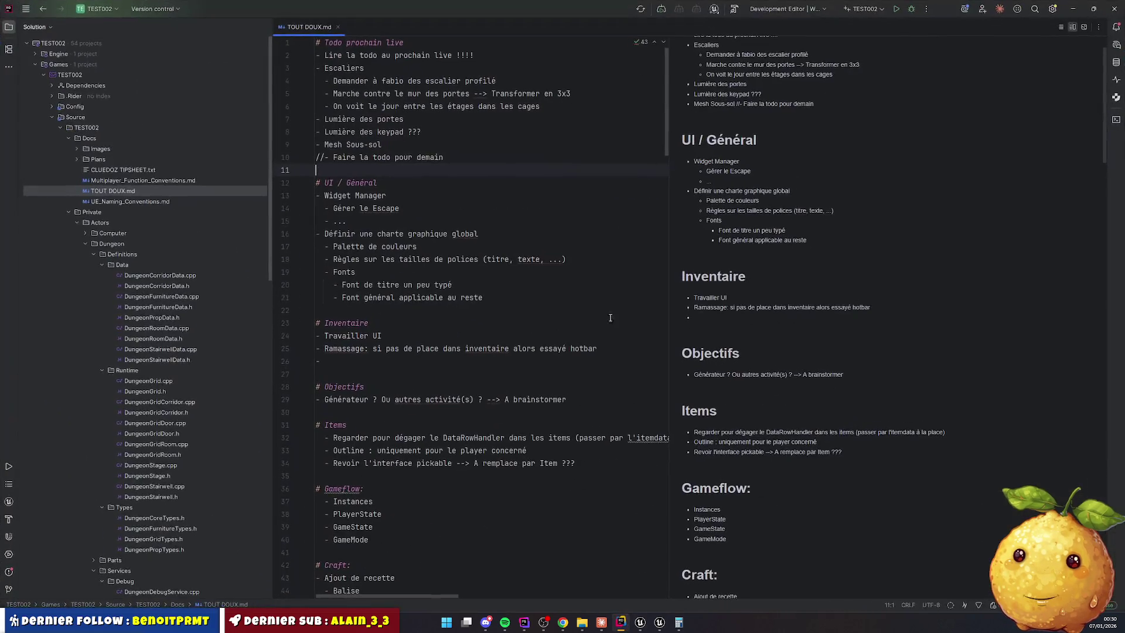
pyautogui.click(1072, 9)
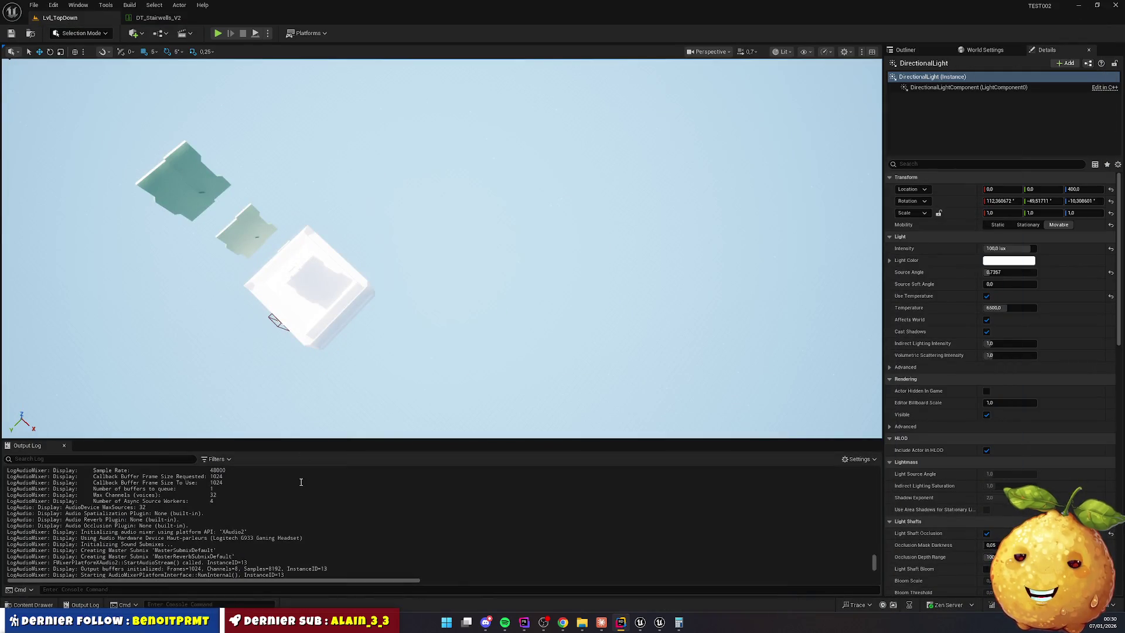